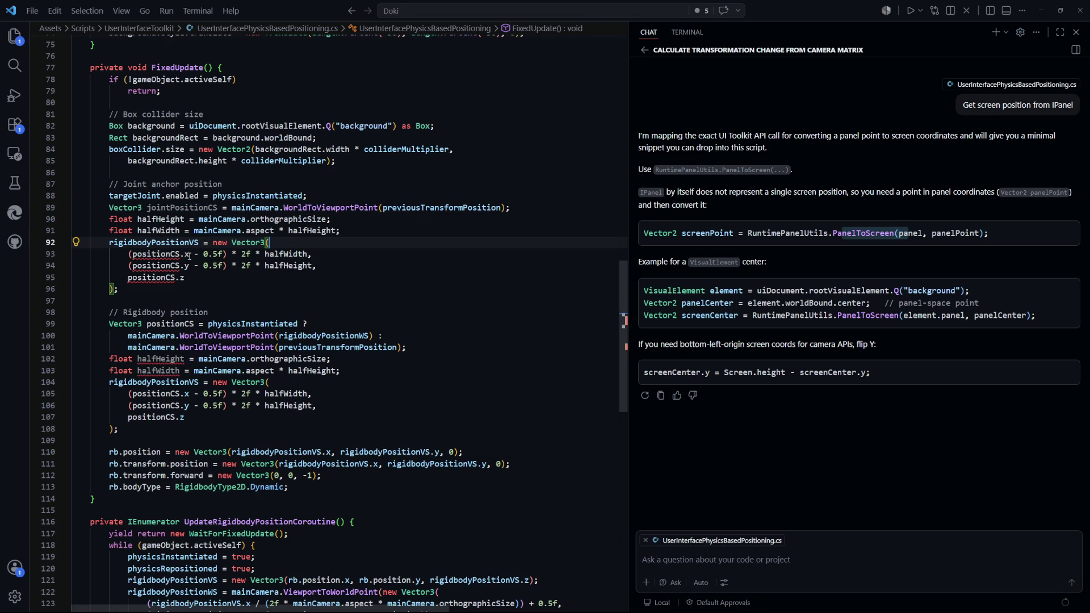
- Replace positionCS with jointPositionCS throughout the joint block on lines 93-95
double_click(181, 208)
key(ctrl+c)
double_click(154, 254)
key(ctrl+v)
double_click(161, 265)
key(ctrl+v)
double_click(152, 277)
key(ctrl+v)
key(Down)
- Add Copilot's suggested targetJoint.anchor line after the joint vector block
double_click(158, 243)
scroll(306, 270, down, 2)
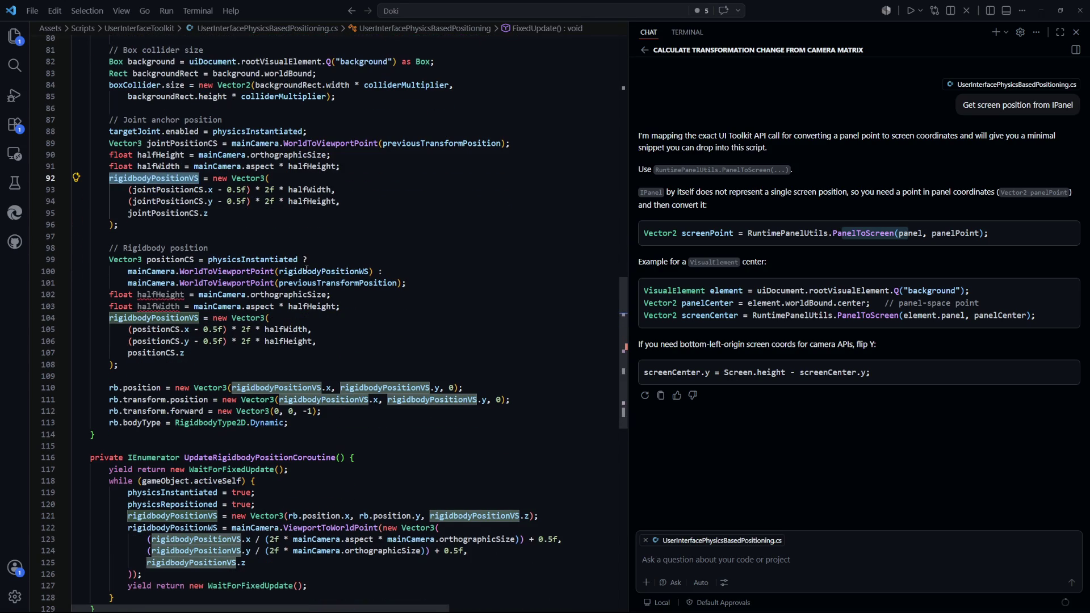
scroll(190, 238, up, 2)
click(187, 251)
key(Return)
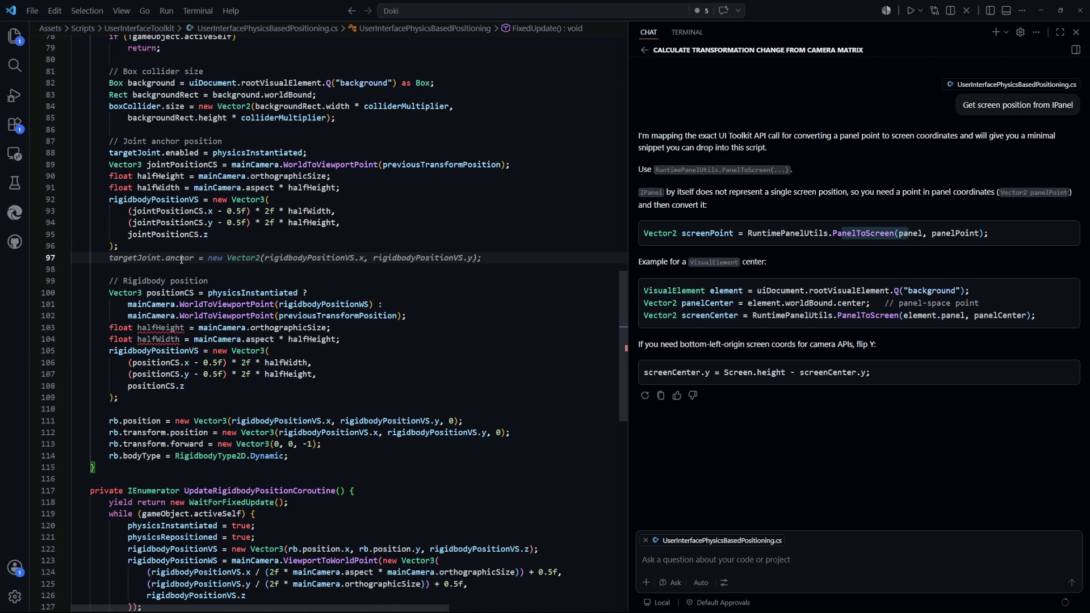
key(Tab)
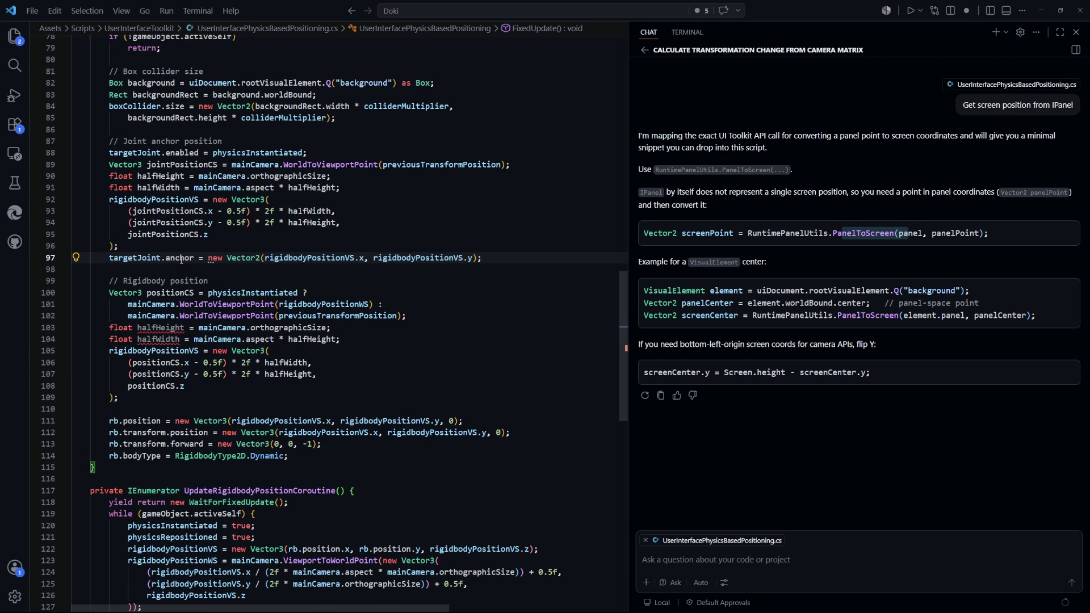
- Review where mainCamera.orthographicSize, halfWidth and halfHeight are used in the joint code
click(517, 291)
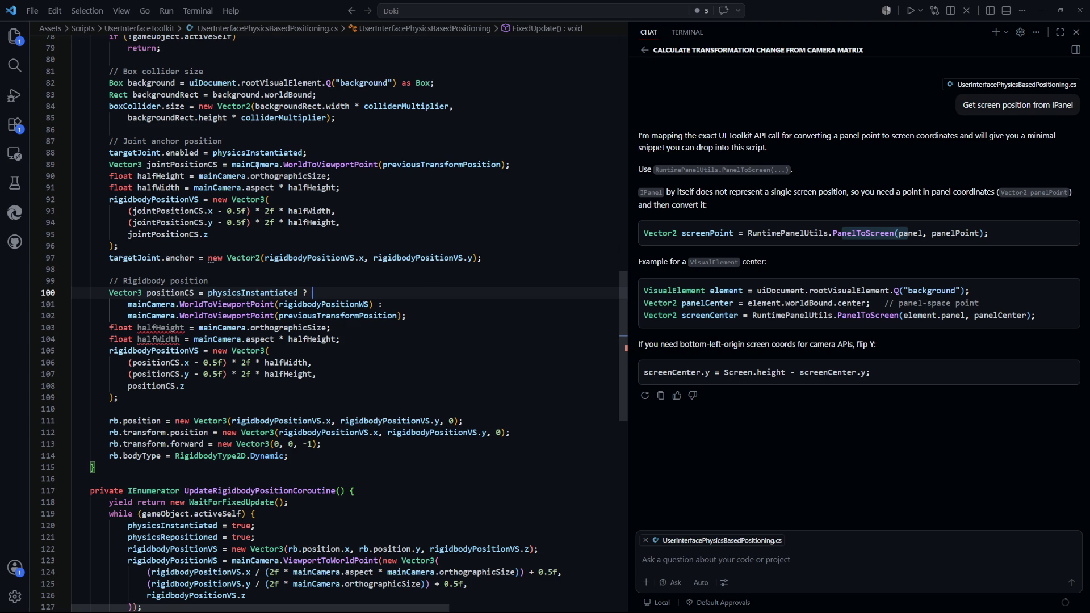
drag(327, 176, 200, 177)
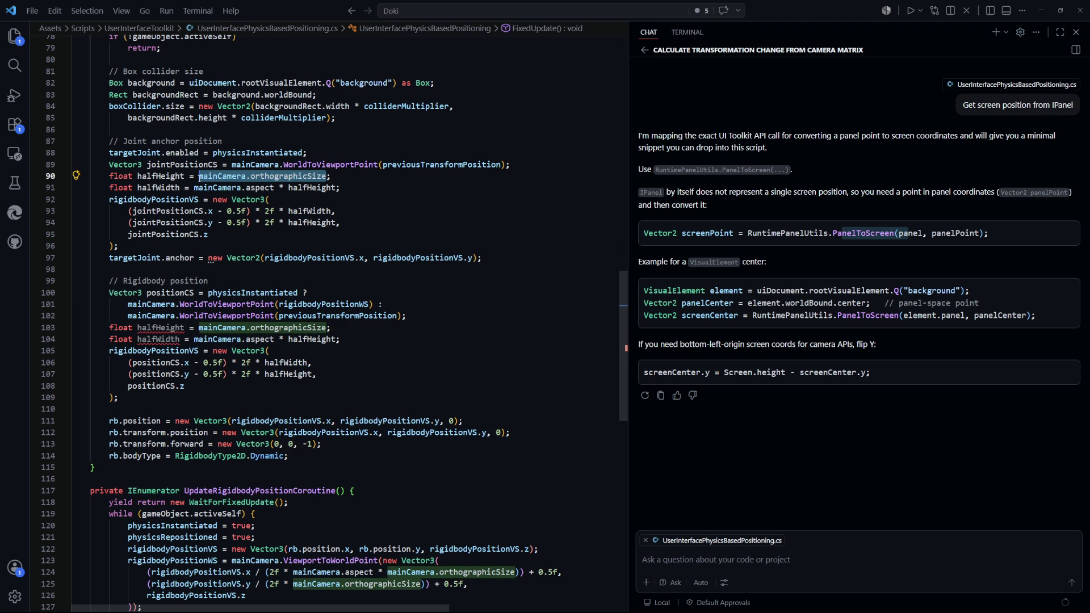
double_click(310, 211)
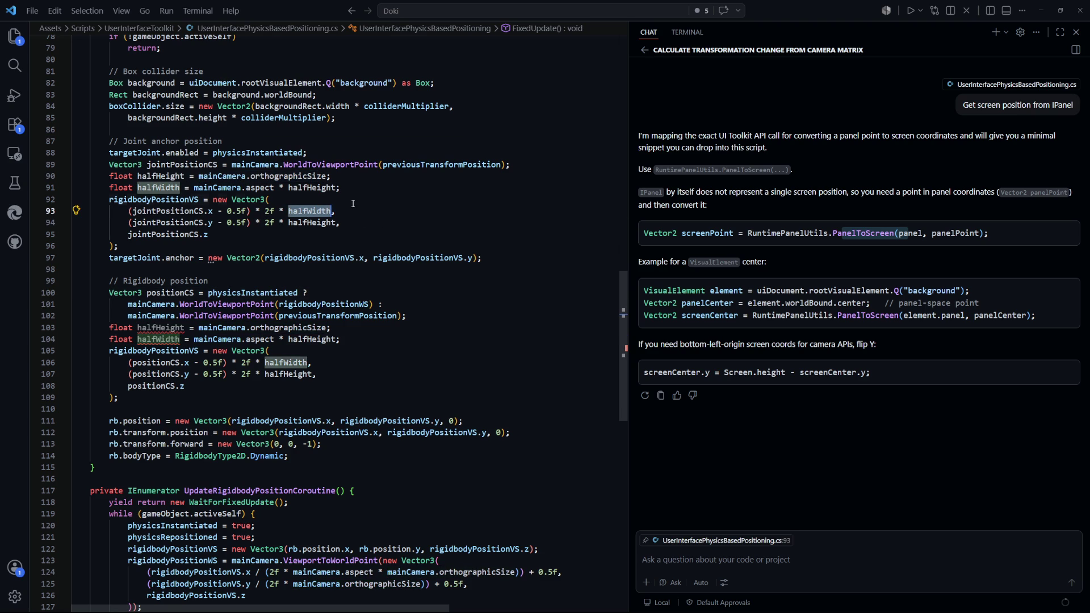
key(Up)
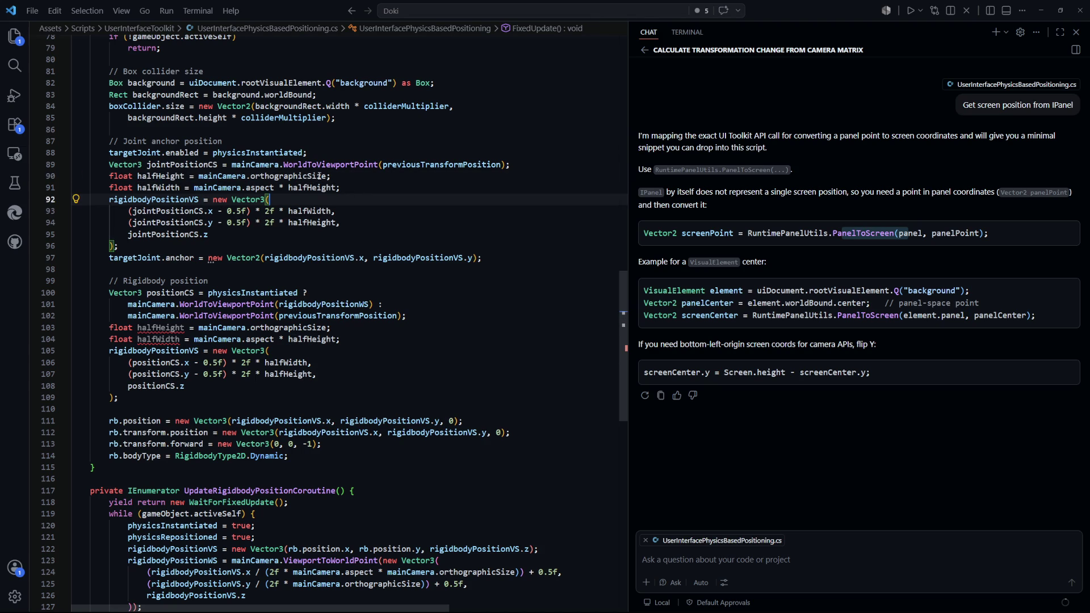
drag(328, 176, 199, 176)
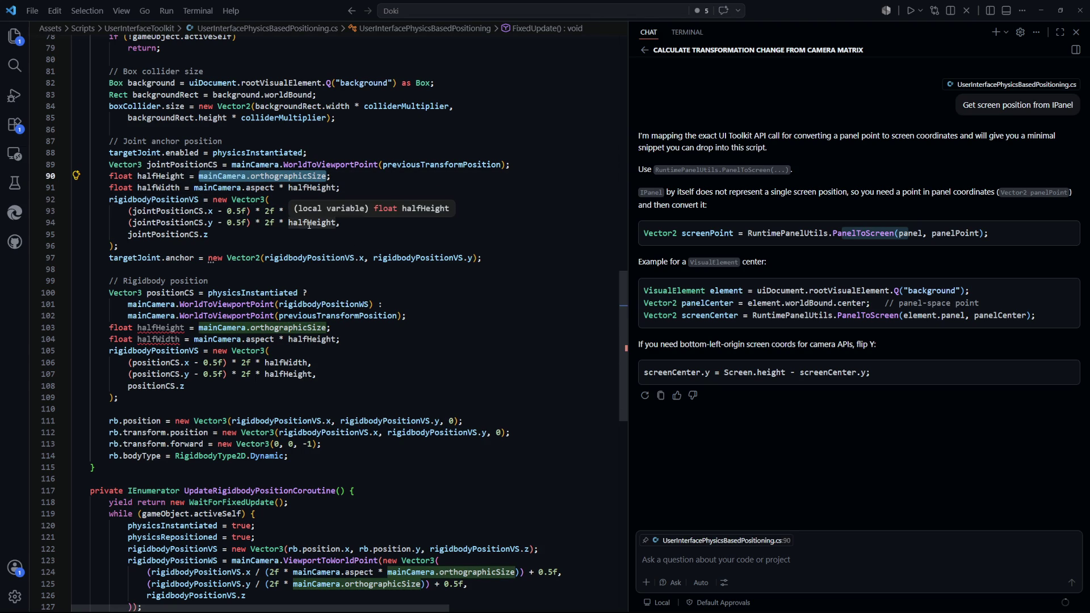
click(408, 226)
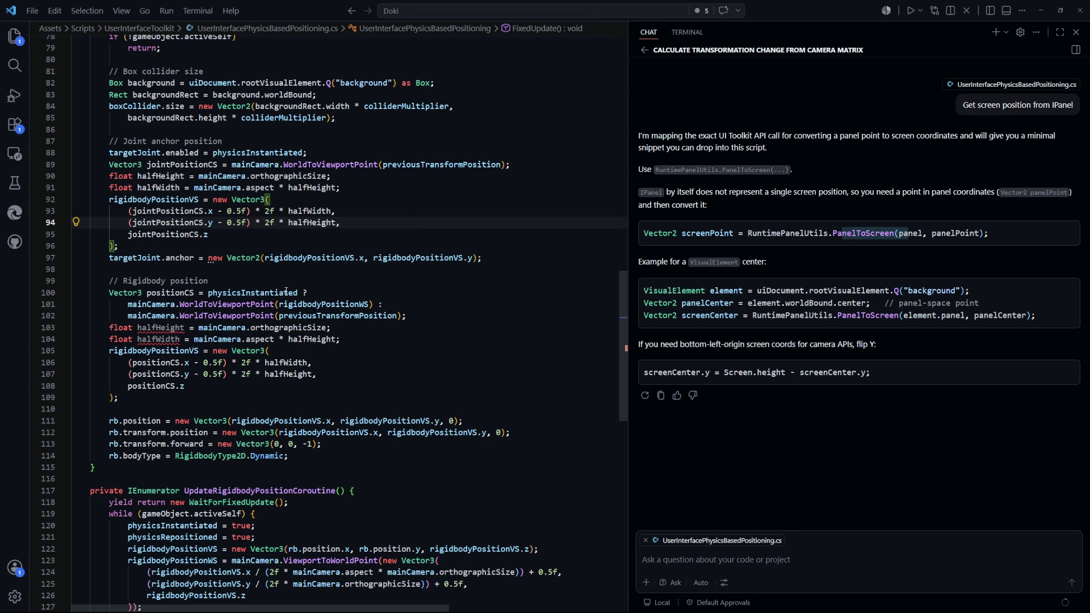
- Rename halfHeight and halfWidth to halfHeight2 and halfWidth2 on lines 90-94
click(185, 177)
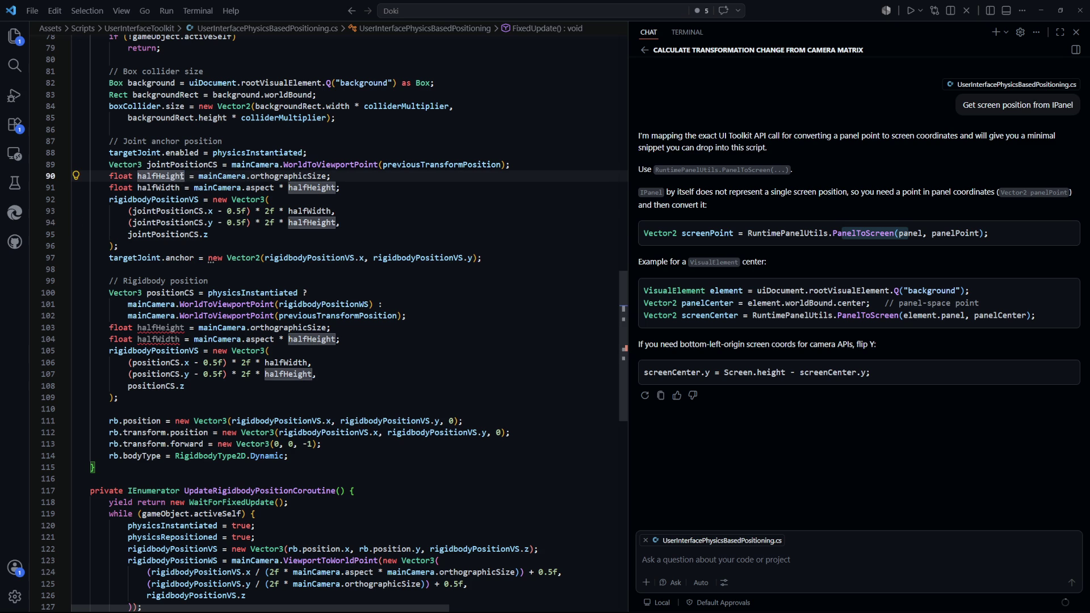
text(2)
click(185, 188)
text(22)
click(336, 211)
text(2)
click(339, 222)
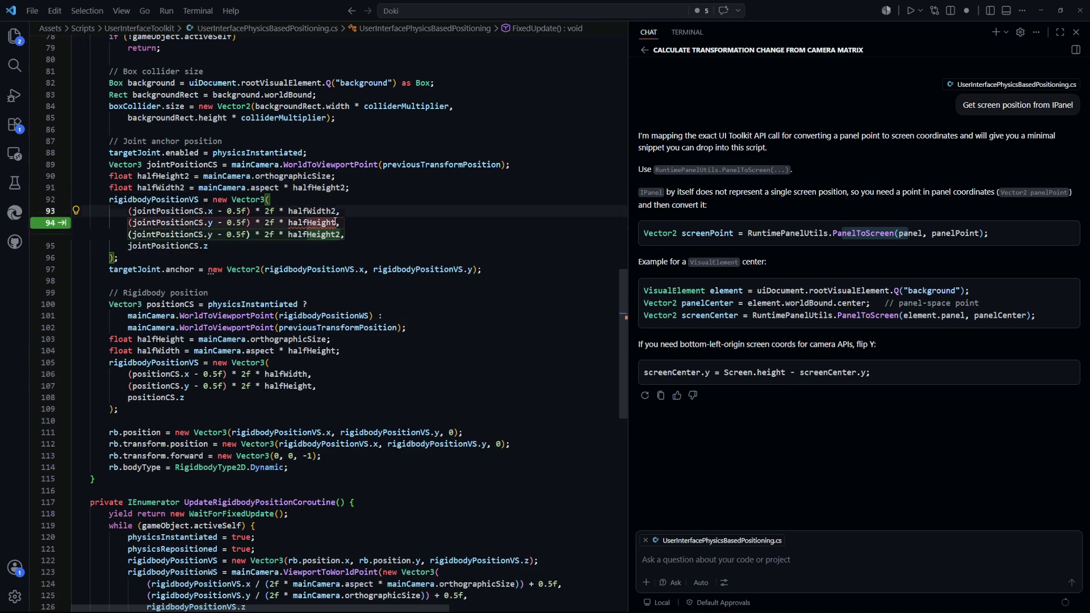
text(2)
click(463, 230)
scroll(469, 327, down, 10)
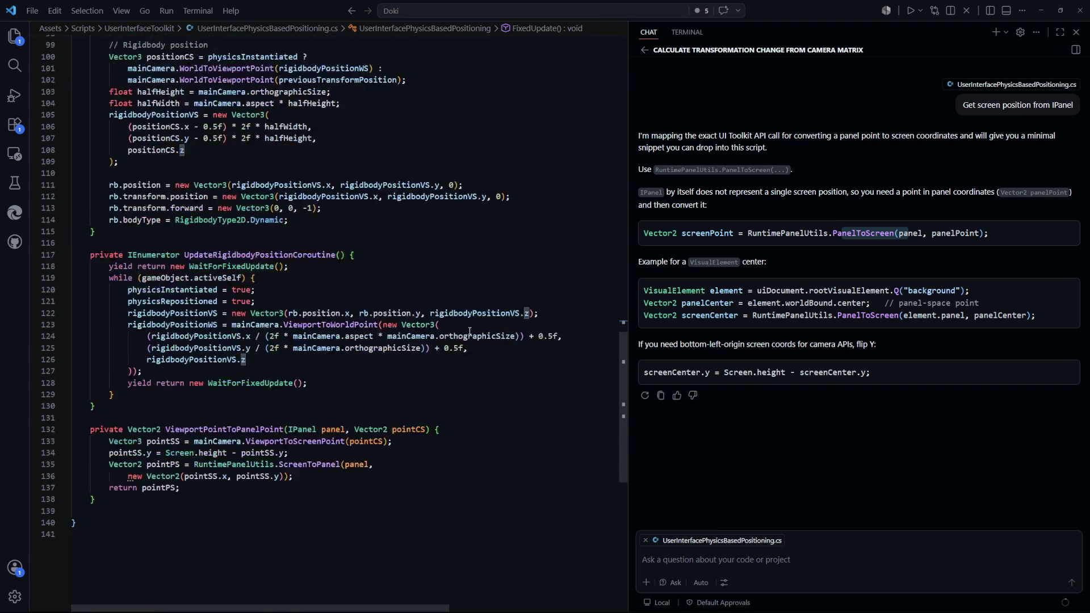
scroll(465, 351, up, 19)
scroll(465, 351, up, 12)
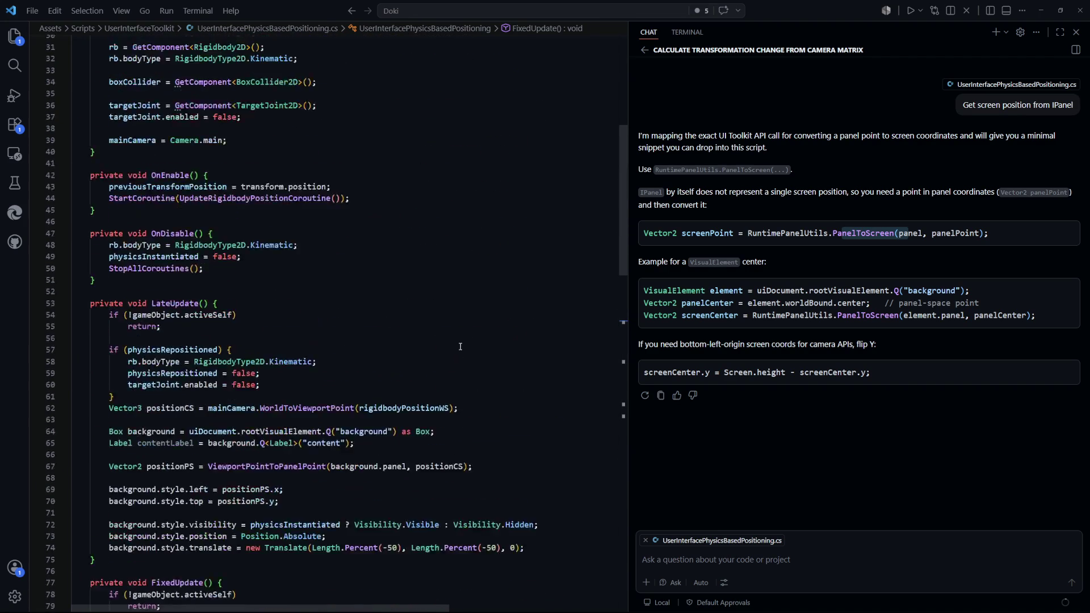
drag(227, 333, 121, 282)
click(416, 317)
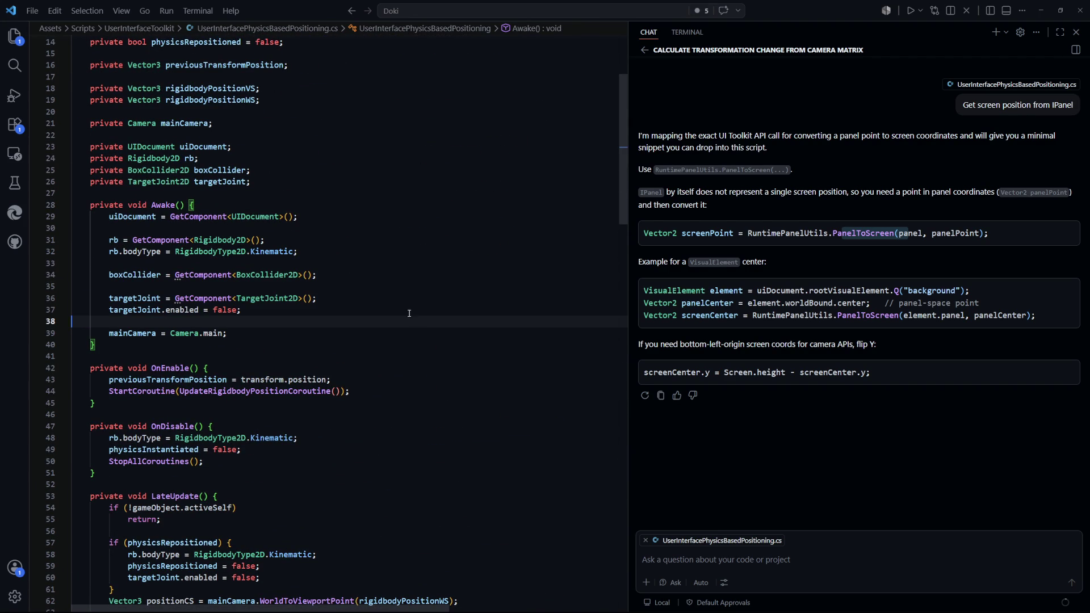
scroll(392, 311, down, 3)
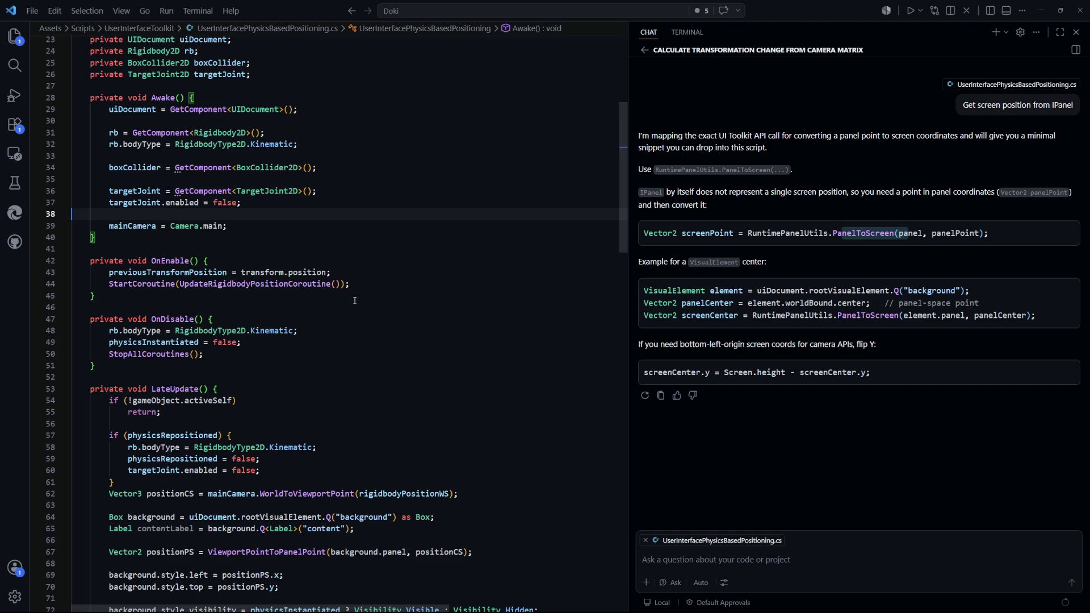
triple_click(367, 277)
click(319, 319)
scroll(319, 282, down, 4)
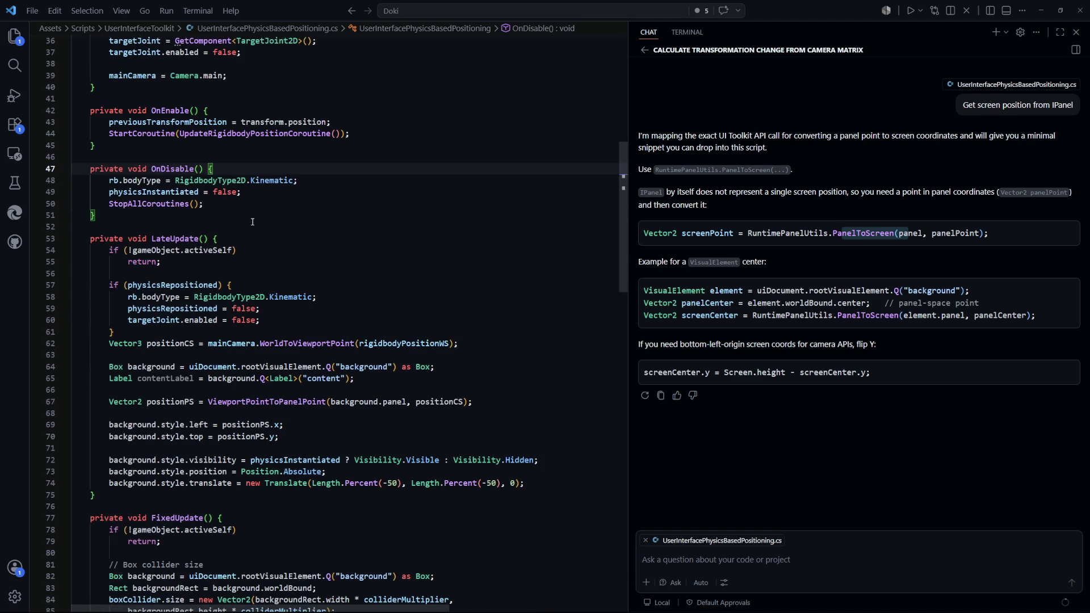
scroll(251, 220, down, 1)
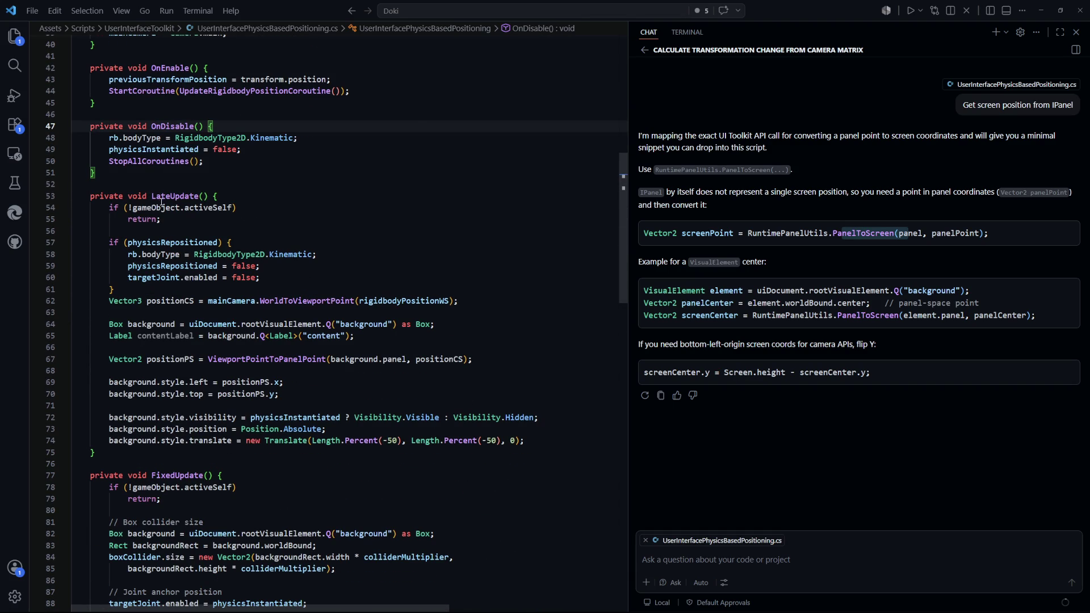
drag(74, 183, 176, 394)
click(290, 274)
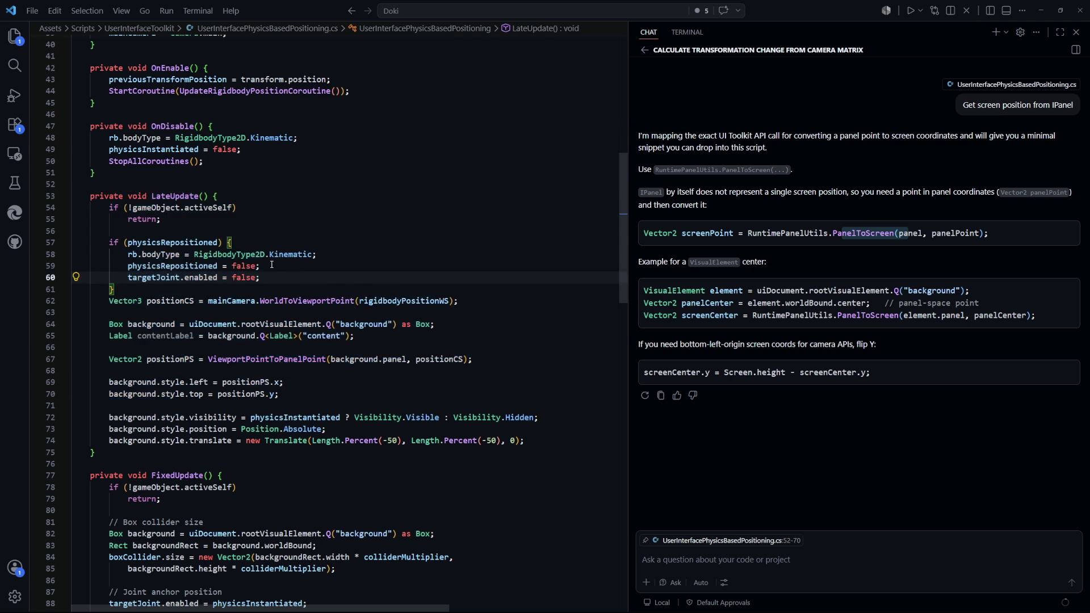
scroll(180, 230, down, 9)
click(316, 263)
scroll(229, 255, down, 2)
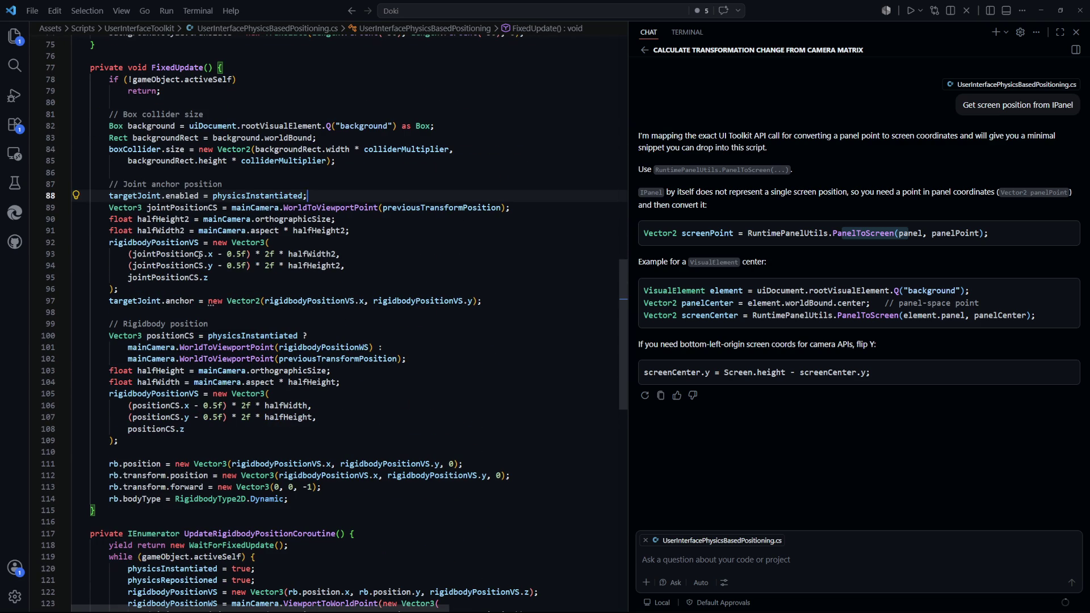
shift+click(143, 195)
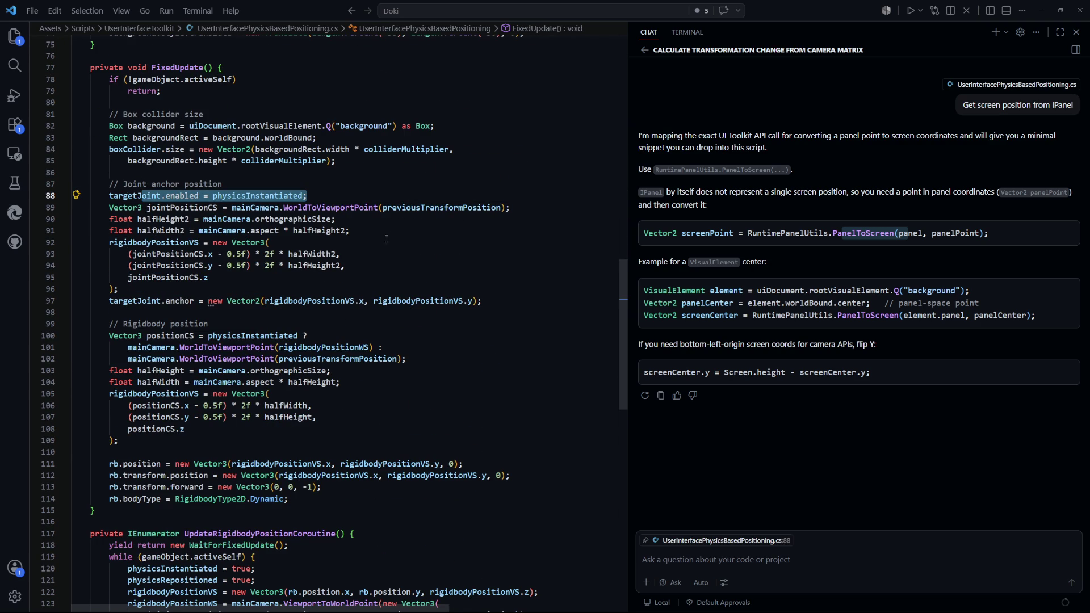
click(387, 253)
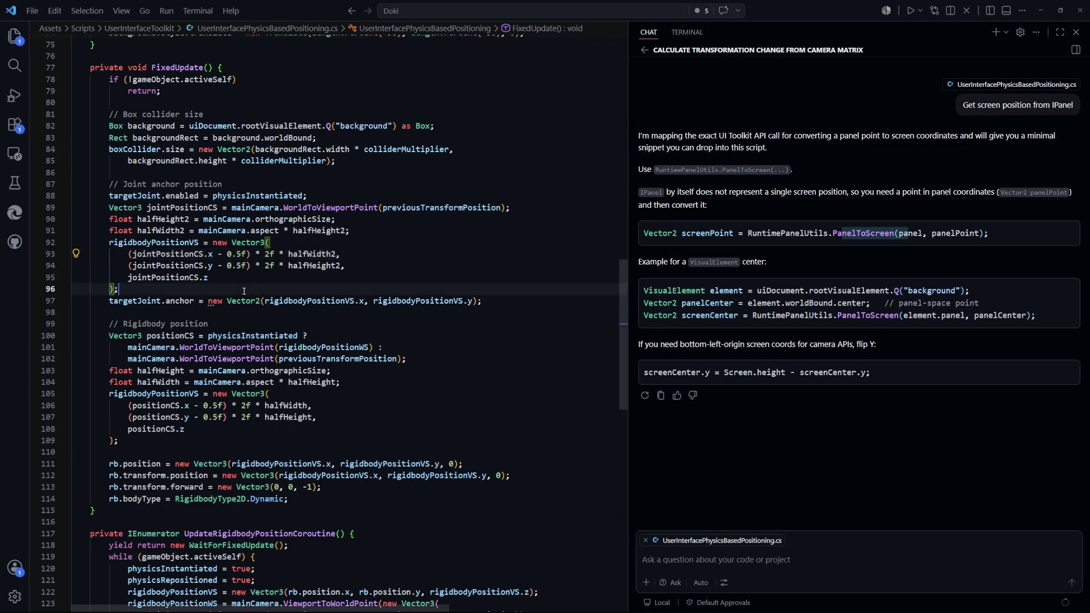
drag(247, 292, 105, 196)
click(295, 312)
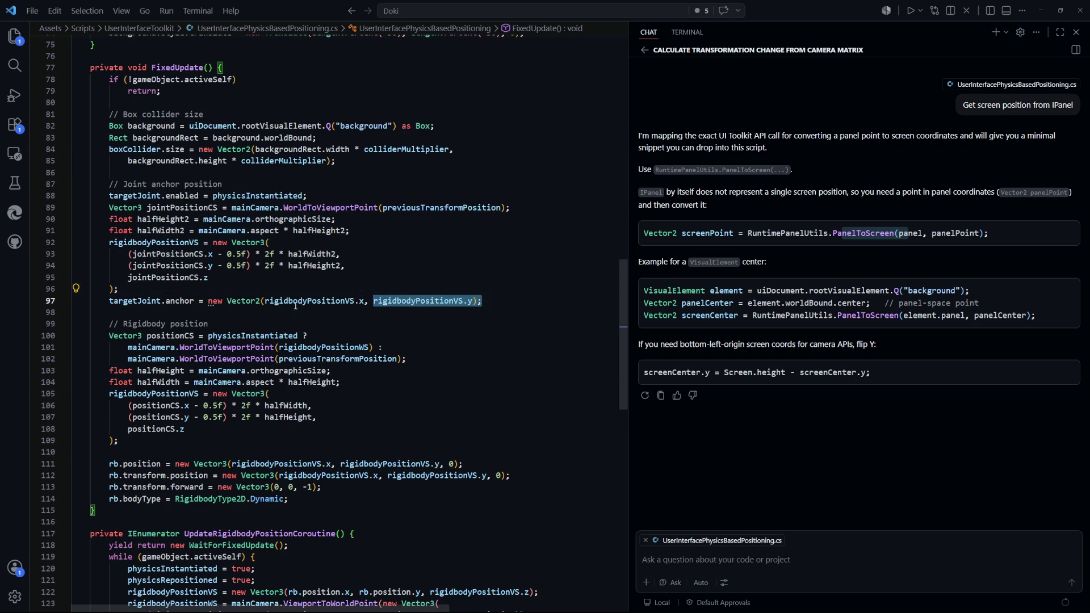
scroll(315, 278, down, 1)
click(318, 259)
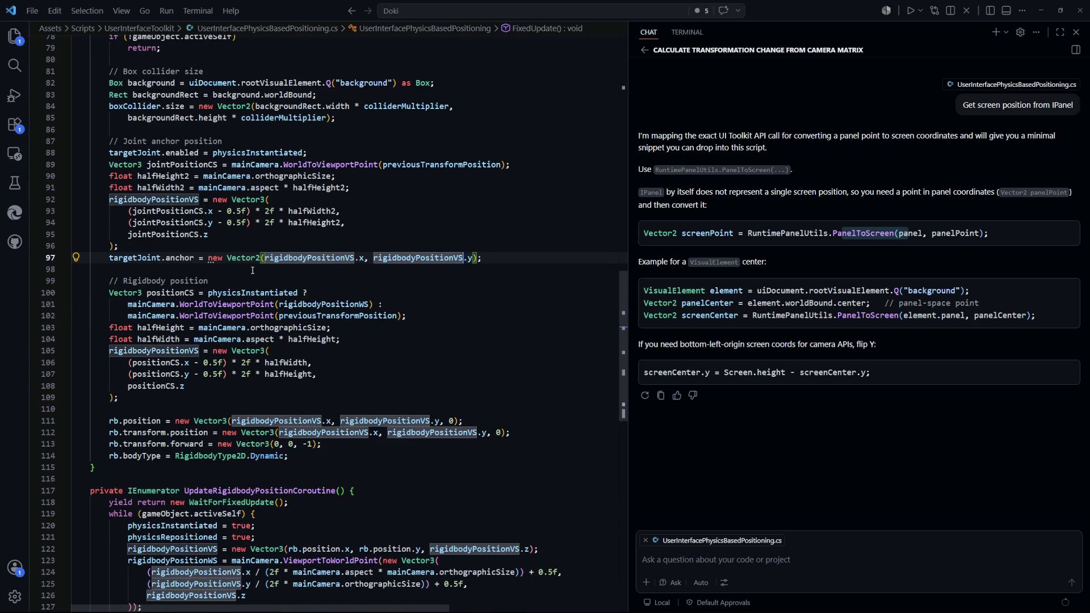
scroll(230, 253, down, 2)
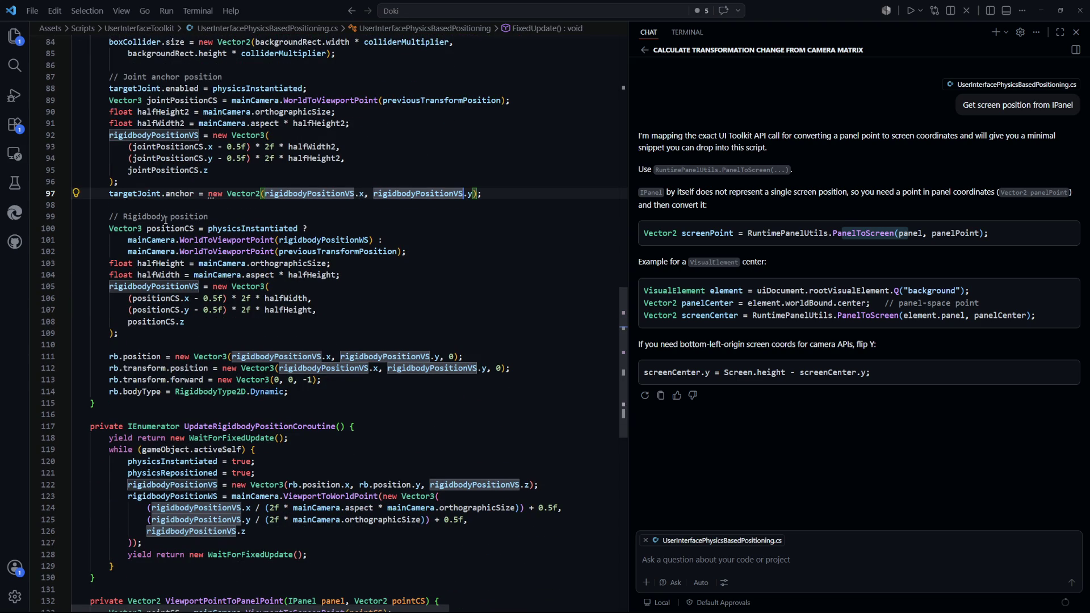
mouse_move(194, 241)
click(334, 407)
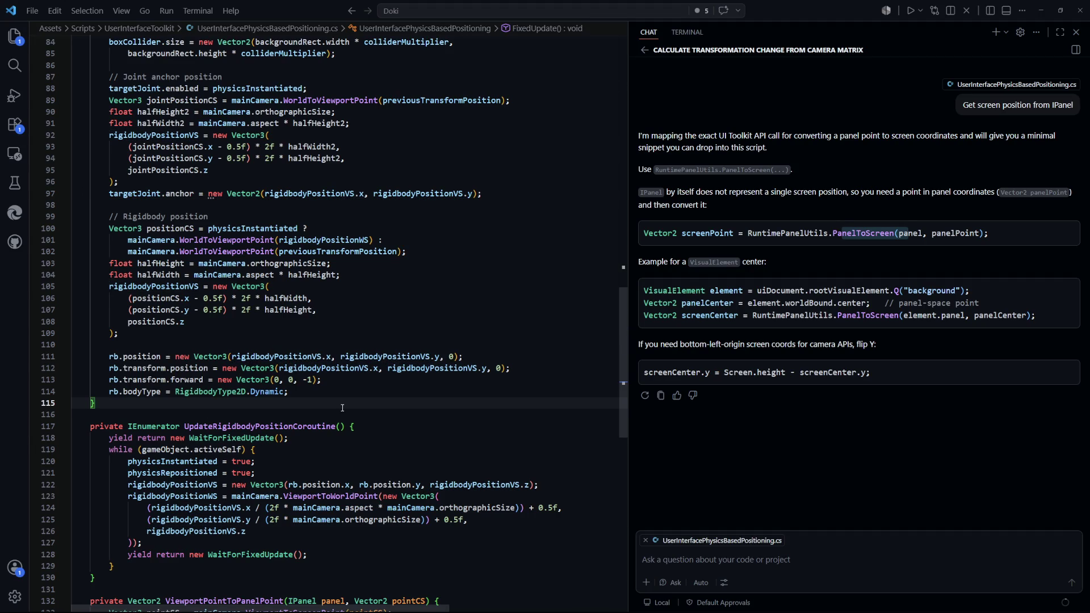
key(alt+Tab)
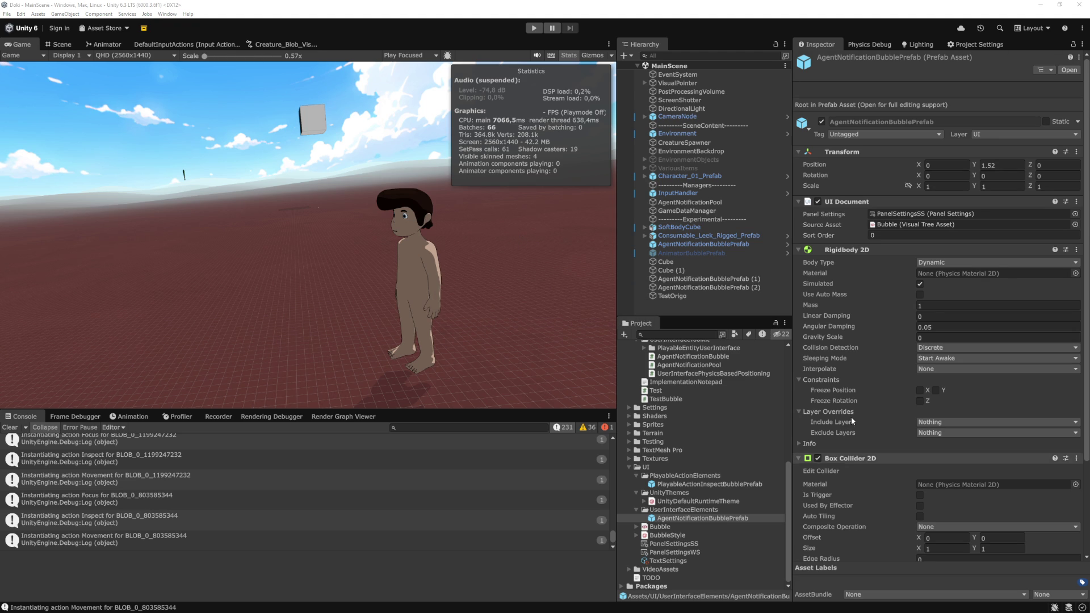
- Select AgentNotificationBubblePrefab and collapse its Rigidbody 2D and Box Collider 2D components
scroll(863, 378, down, 5)
click(709, 502)
click(709, 518)
click(806, 251)
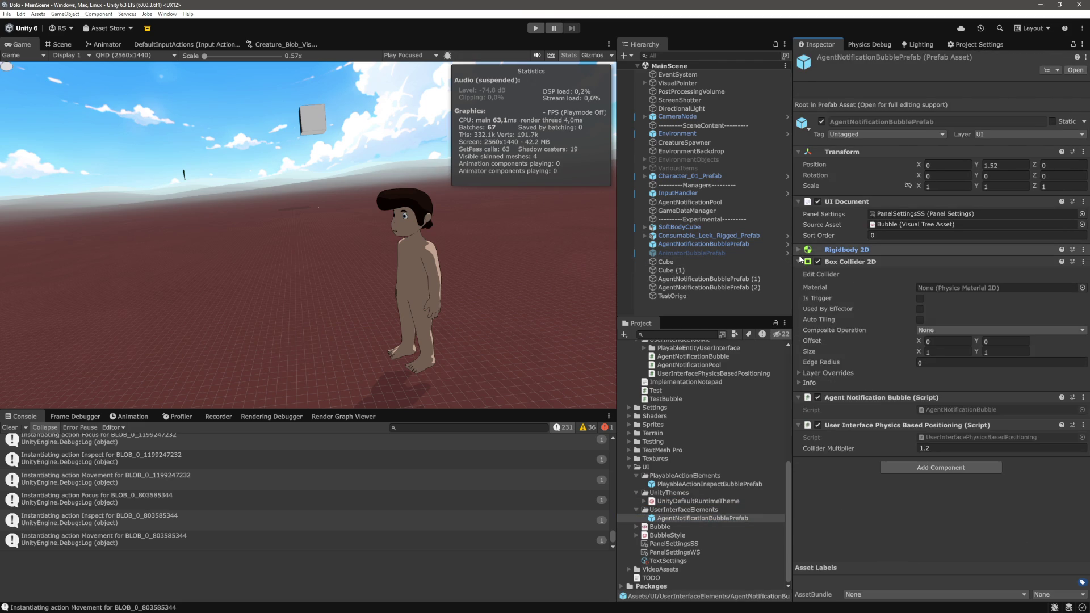
click(799, 262)
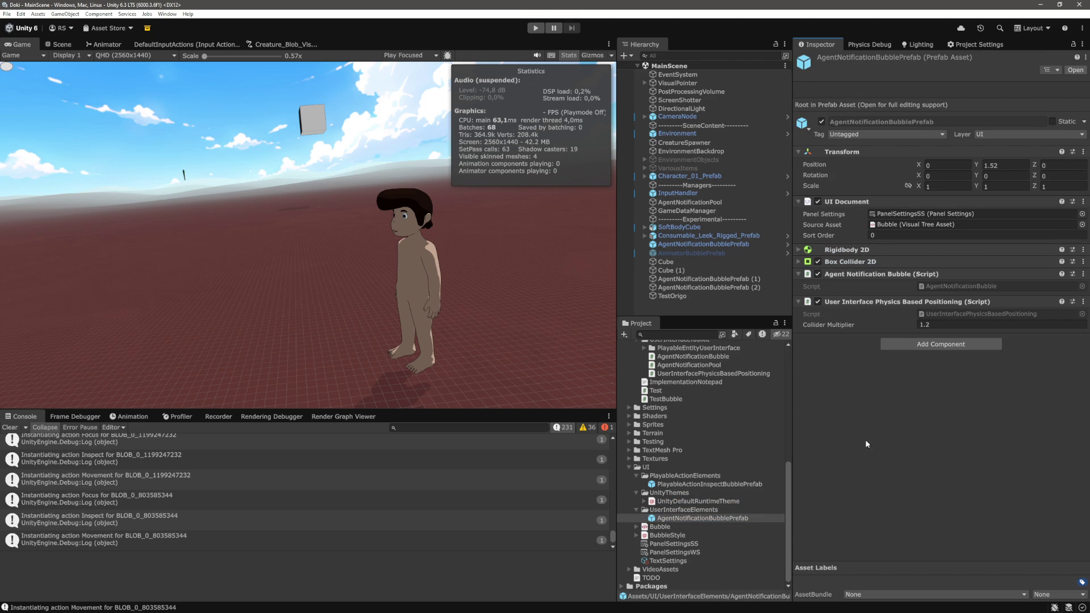
- Add a Target Joint 2D and move it up twice to sit after Box Collider 2D
click(906, 342)
text(target)
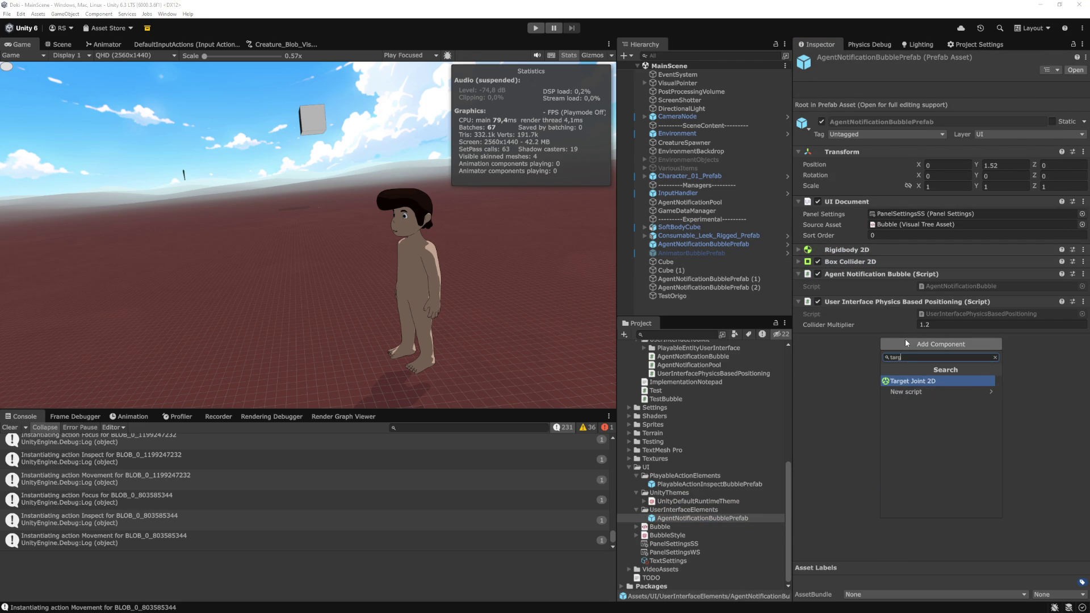
key(Return)
click(1083, 339)
click(1039, 373)
click(1083, 301)
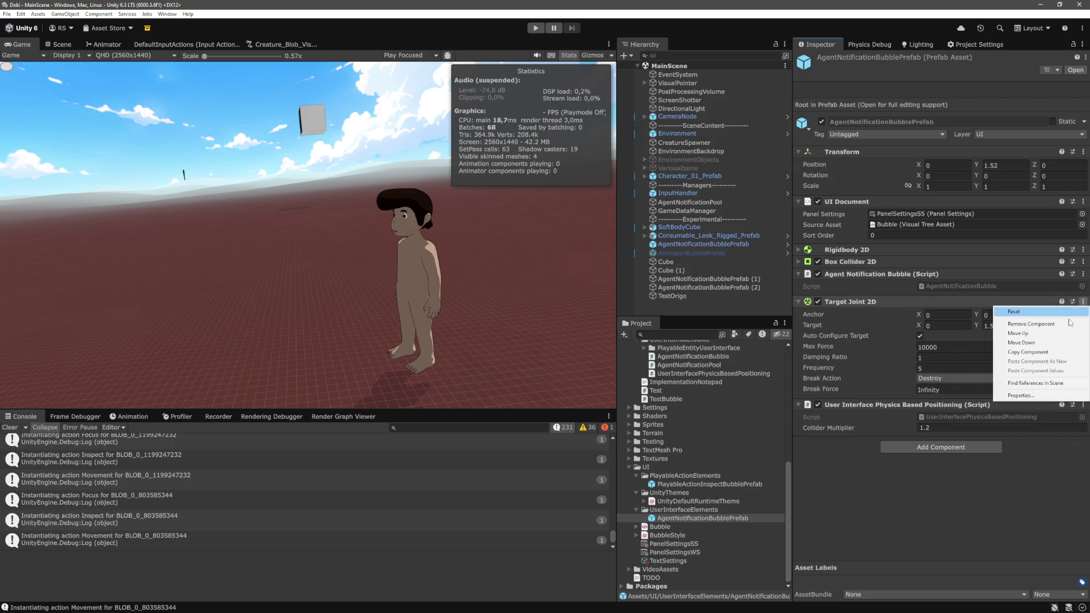
click(1038, 335)
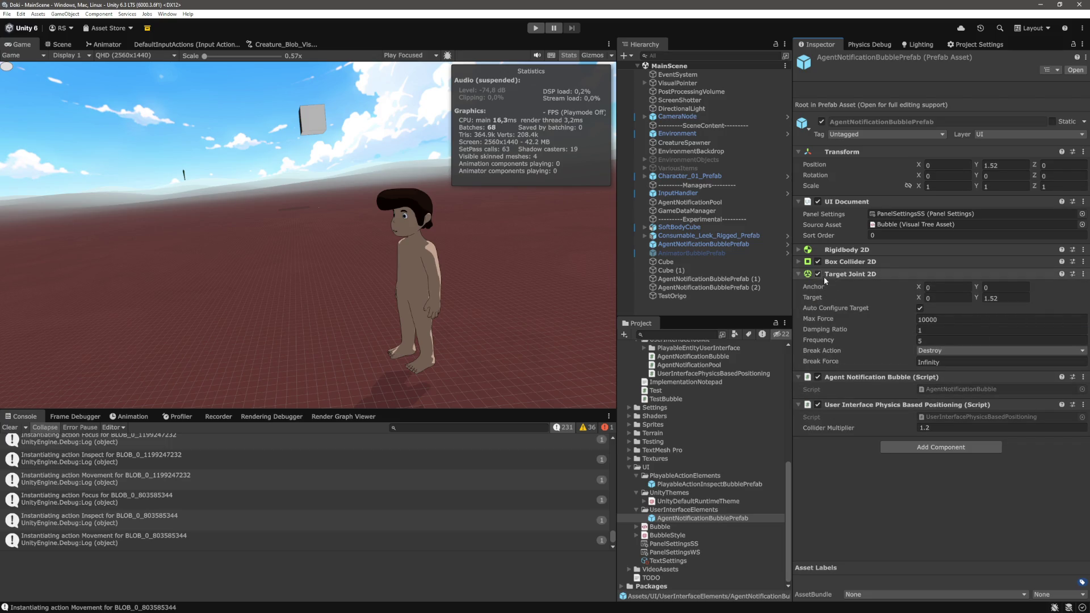
- Change the joint's Target Y from 1.52 to 0
click(1007, 295)
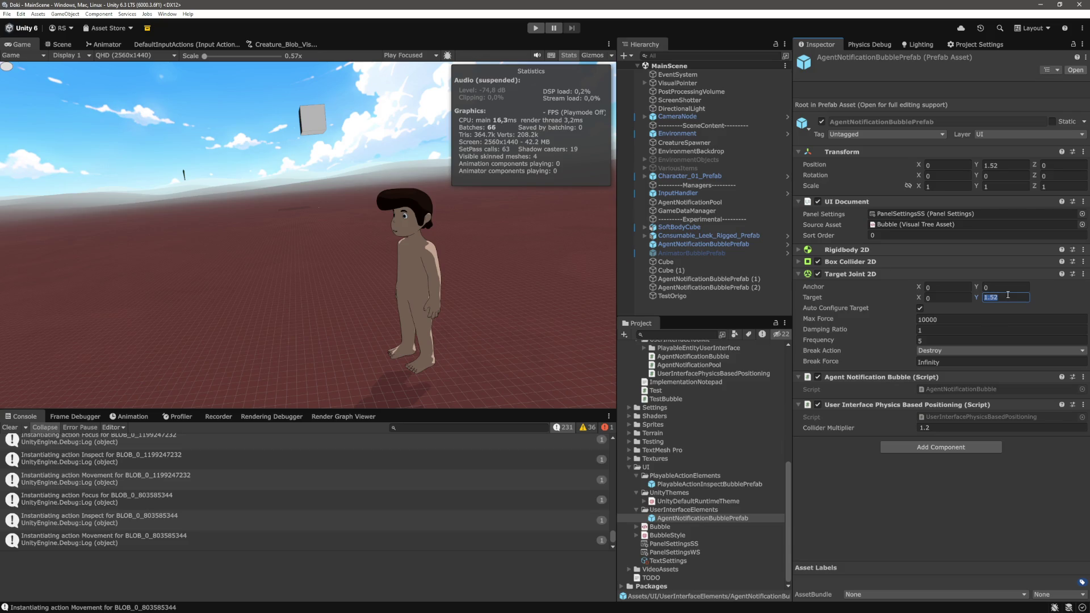
key(BackSpace)
click(516, 336)
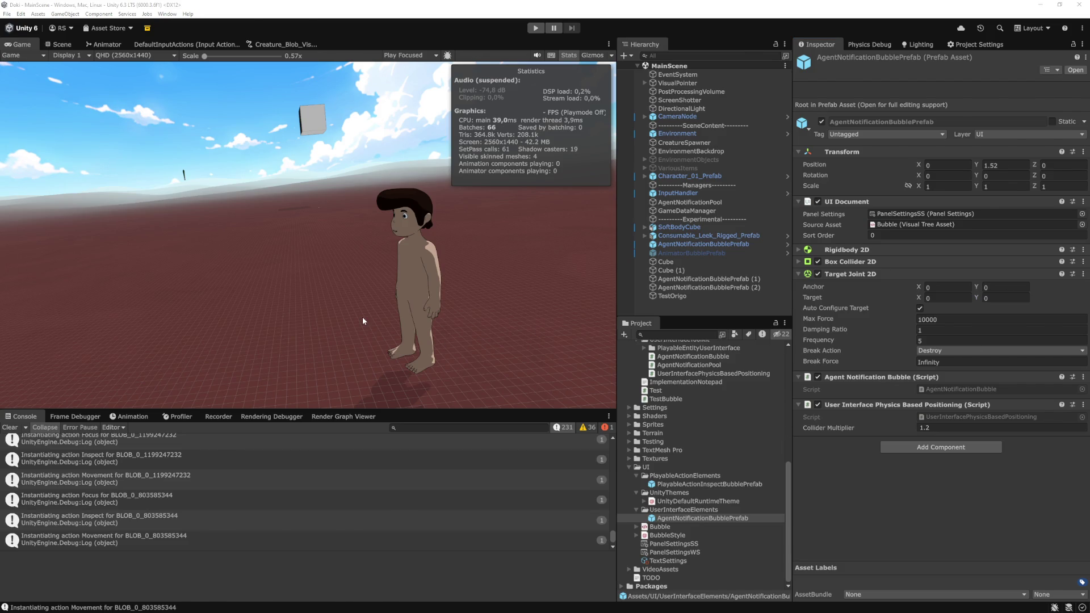
key(alt+Tab)
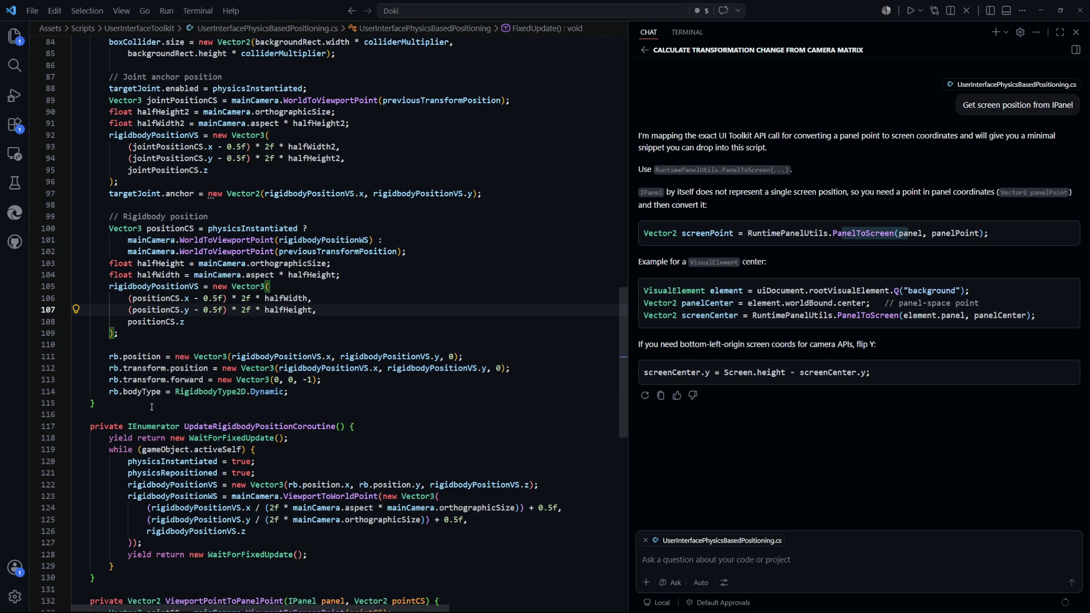
- Change targetJoint.anchor to targetJoint.target on line 97 so Unity recompiles
scroll(213, 367, up, 2)
double_click(181, 282)
text(target)
click(459, 342)
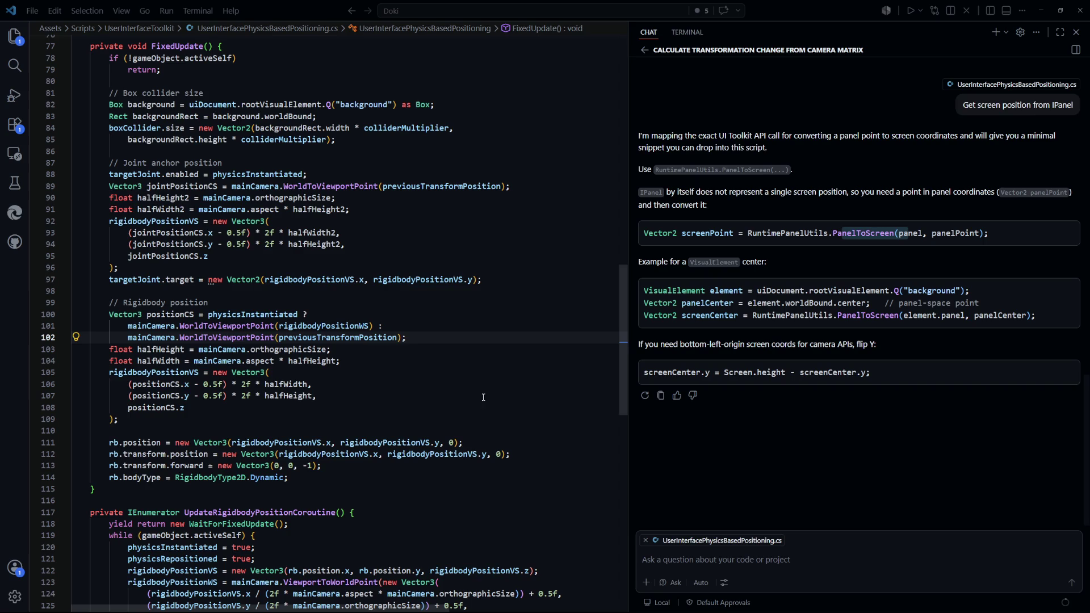
key(alt+Tab)
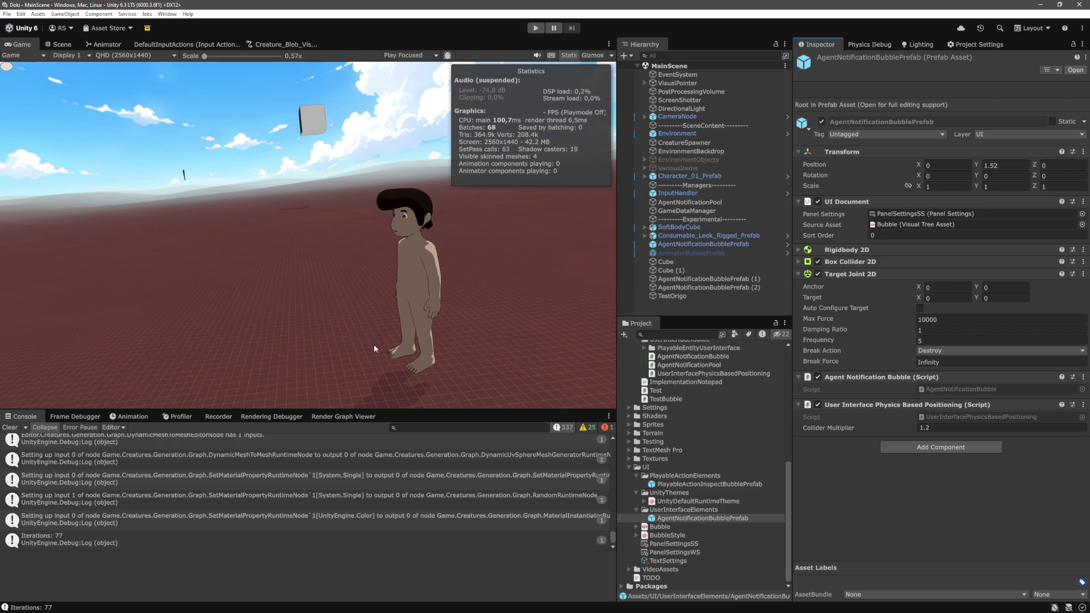
- Enter Play mode after compiling to watch the Energy notification bubble
click(535, 29)
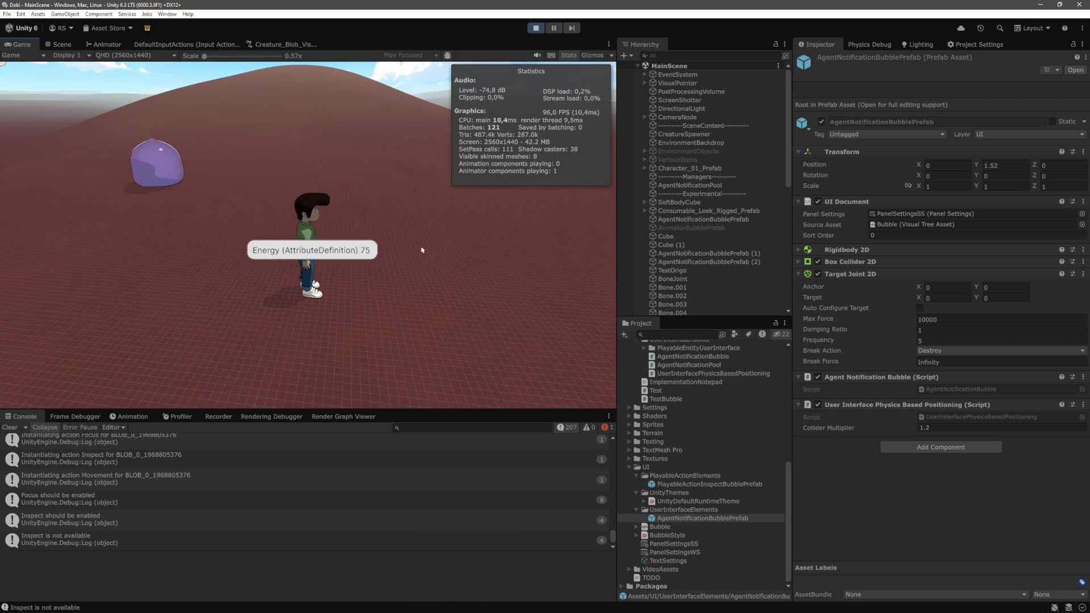
scroll(704, 260, down, 8)
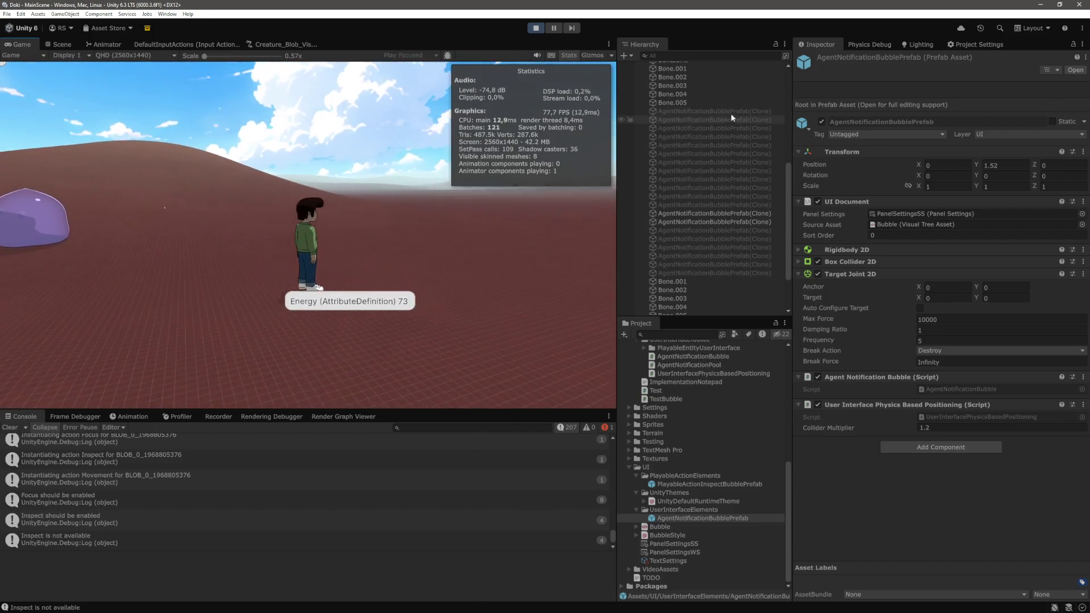
- Select all bubble clones and set their Target Joint 2D Max Force to 10000
click(730, 111)
shift+click(747, 271)
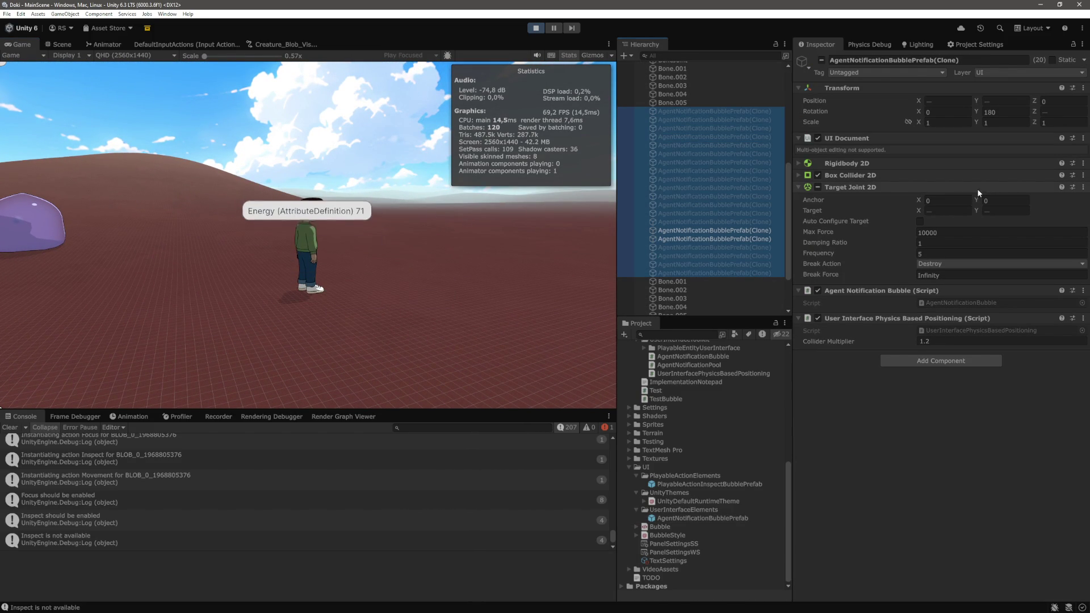
click(968, 233)
key(BackSpace)
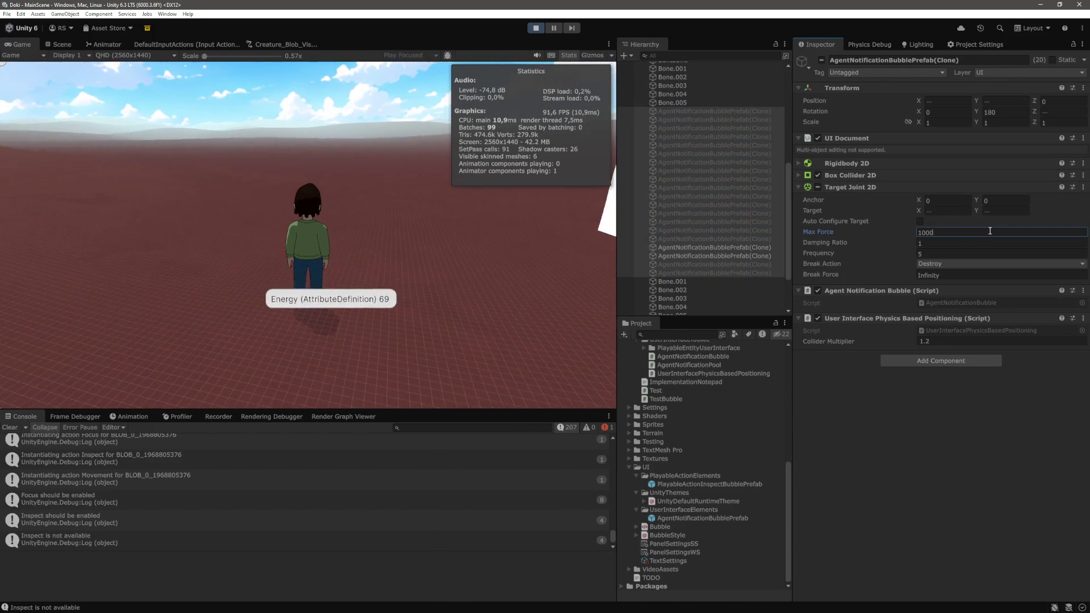
key(BackSpace)
key(BackSpace)
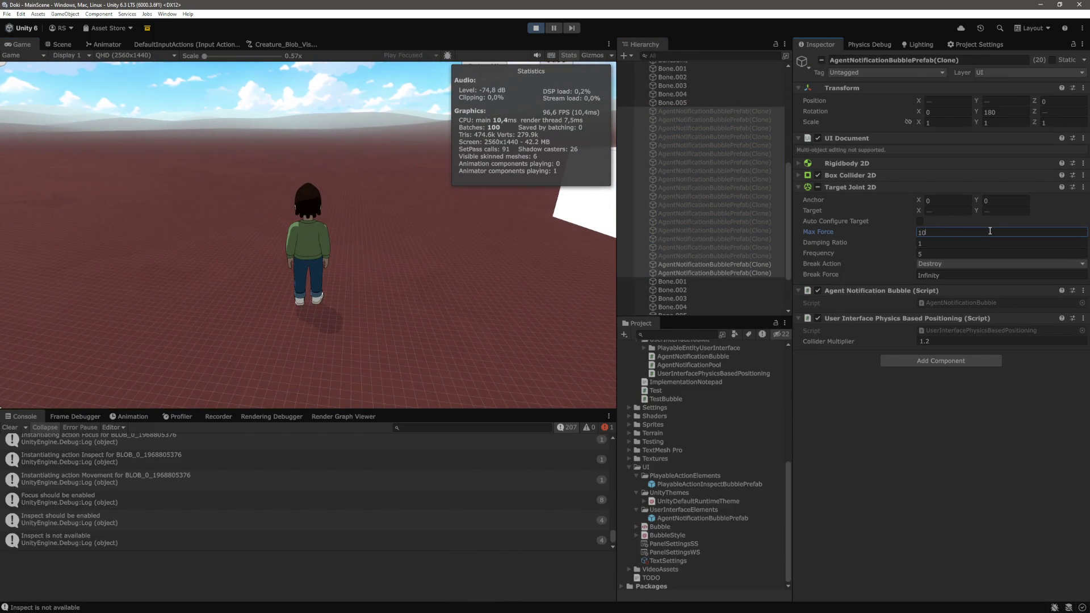
text(0000)
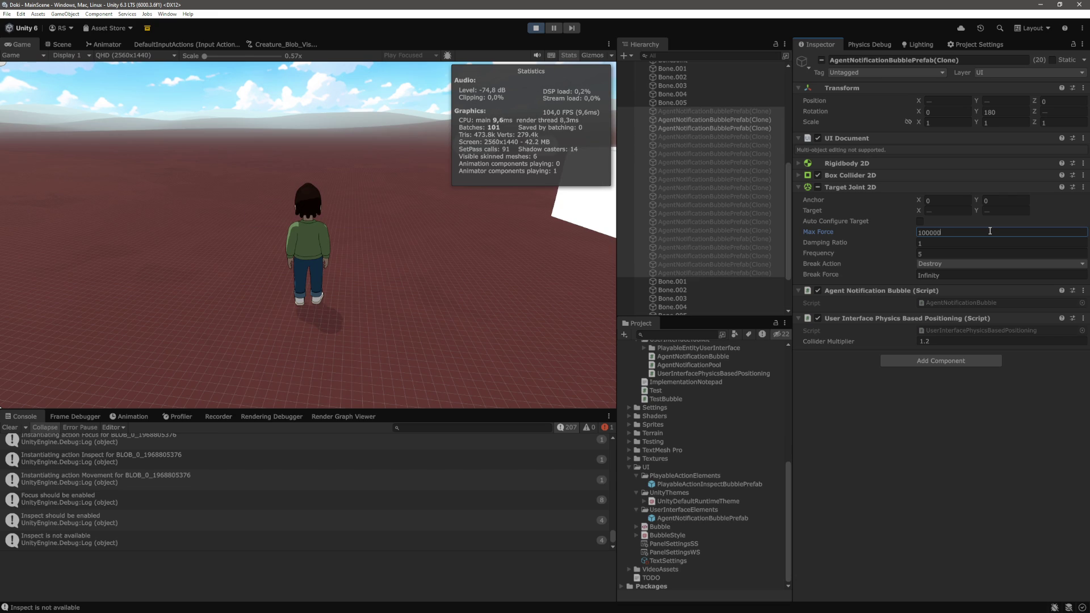
key(BackSpace)
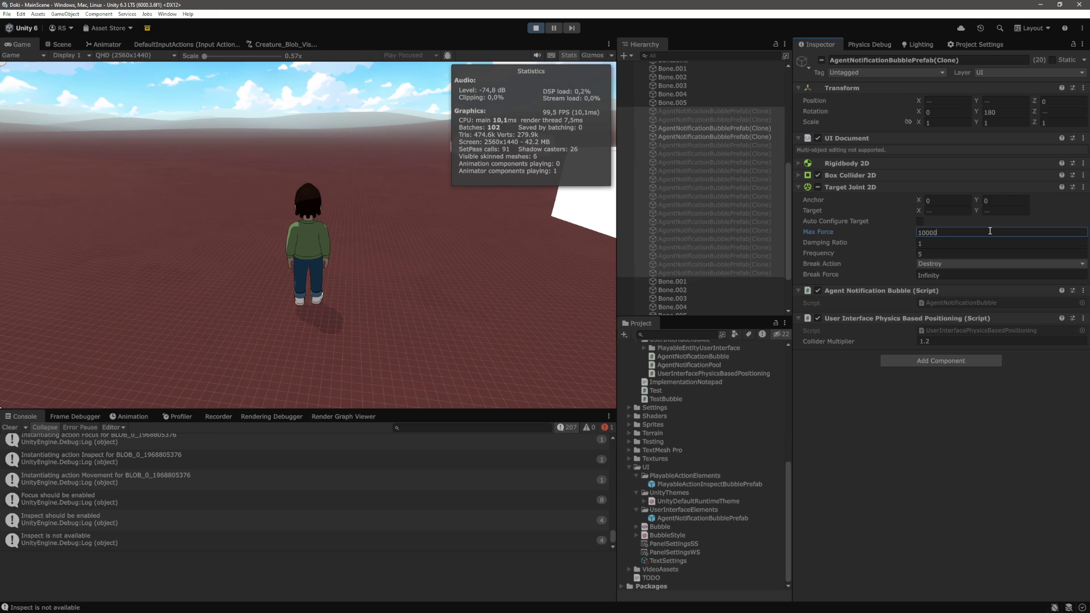
key(Tab)
key(Tab)
- Set the clones' joint Frequency to 1 and Damping Ratio to 1
text(1)
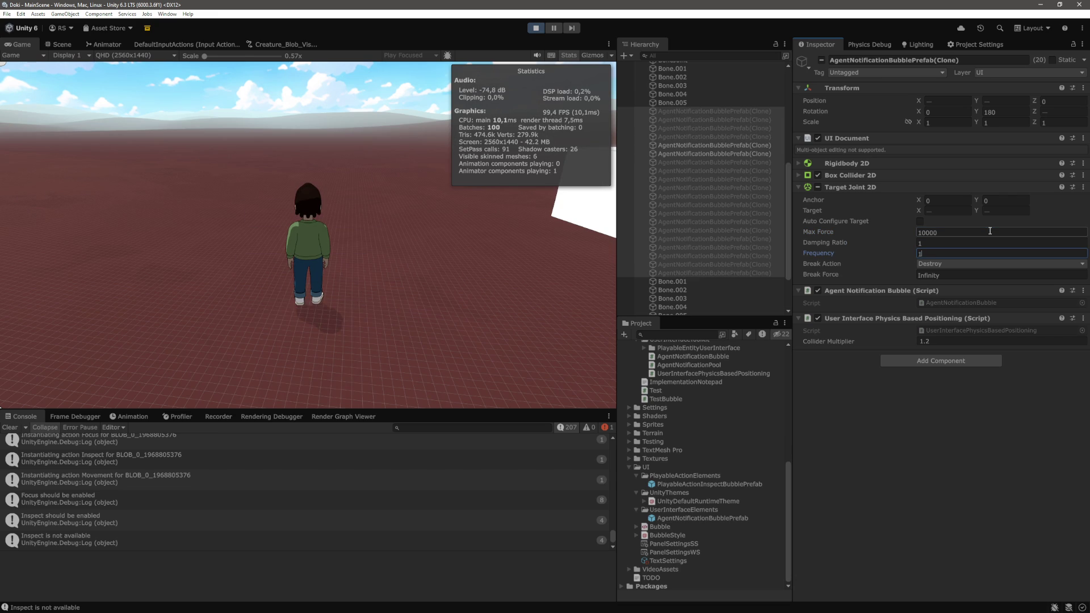
key(shift+Tab)
text(0.1)
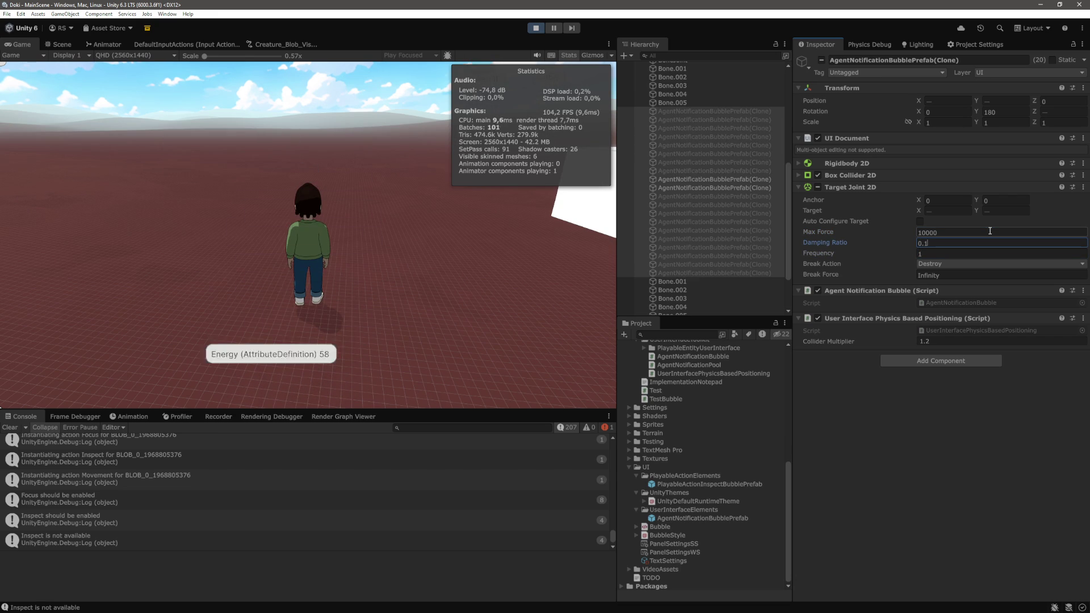
key(BackSpace)
key(BackSpace)
key(BackSpace)
text(1)
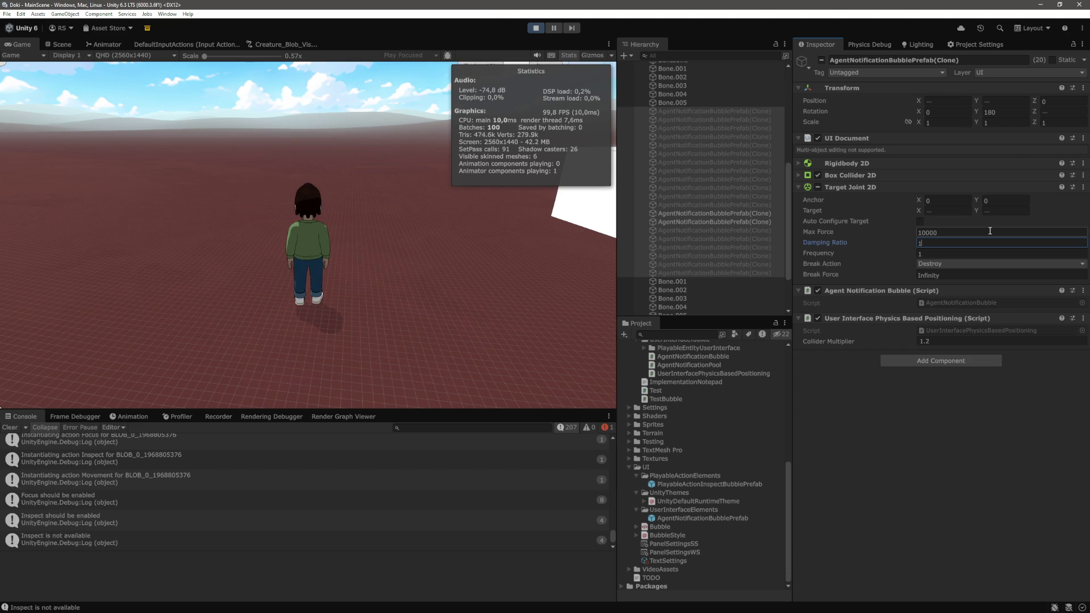
key(Return)
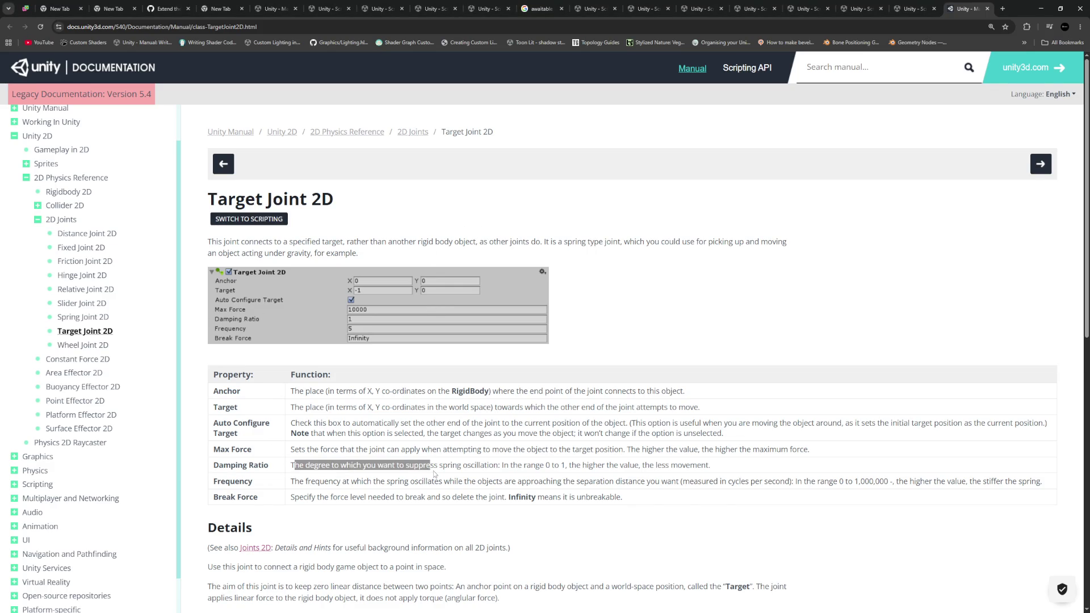
mouse_move(566, 469)
mouse_down()
mouse_move(676, 481)
mouse_move(709, 467)
mouse_up()
click(687, 522)
key(alt+Tab)
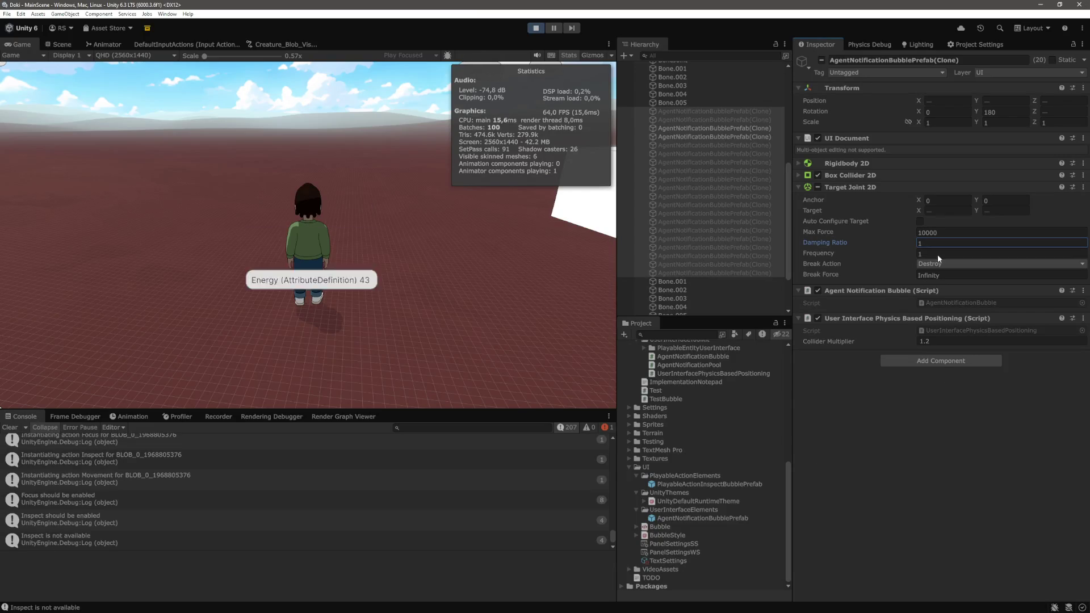
key(alt+Tab)
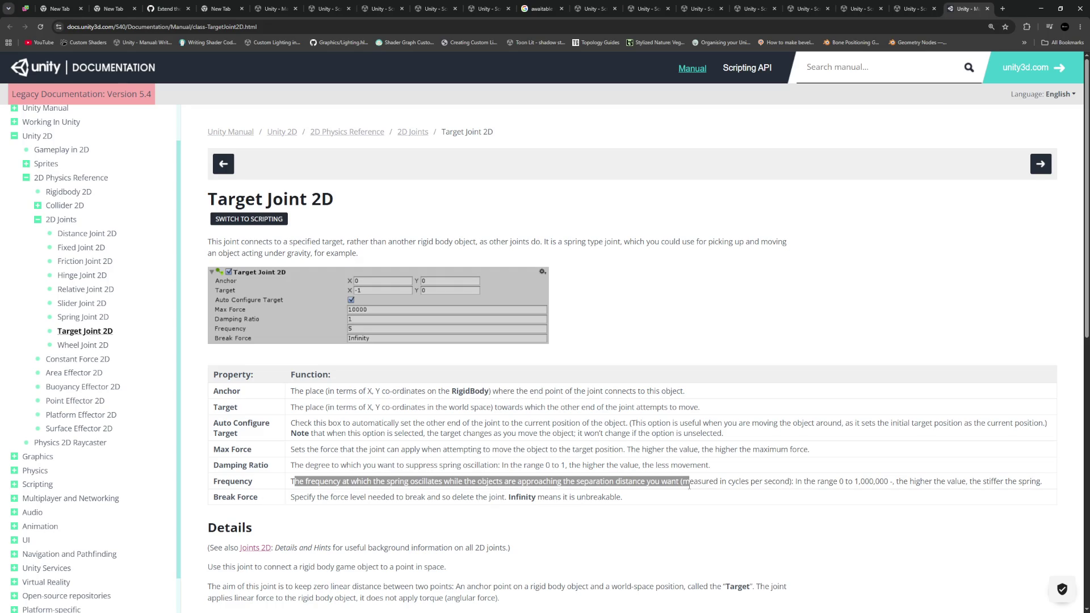
drag(808, 492, 864, 490)
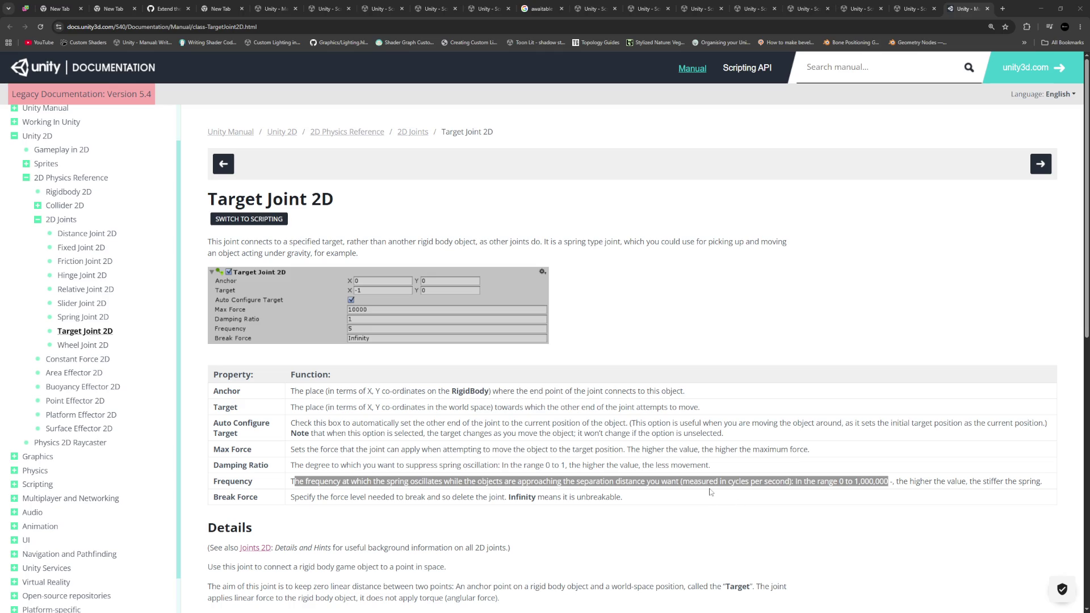
key(alt+Tab)
click(941, 253)
- Set the clones' joint Frequency to 1000000 and test it in the running game
text(10000)
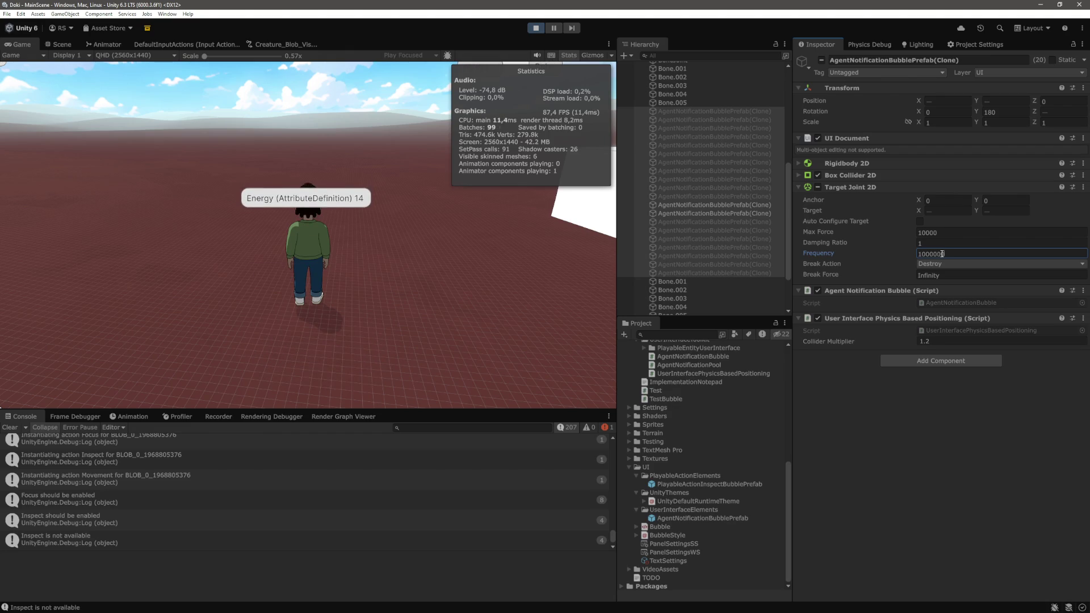
text(0)
click(396, 263)
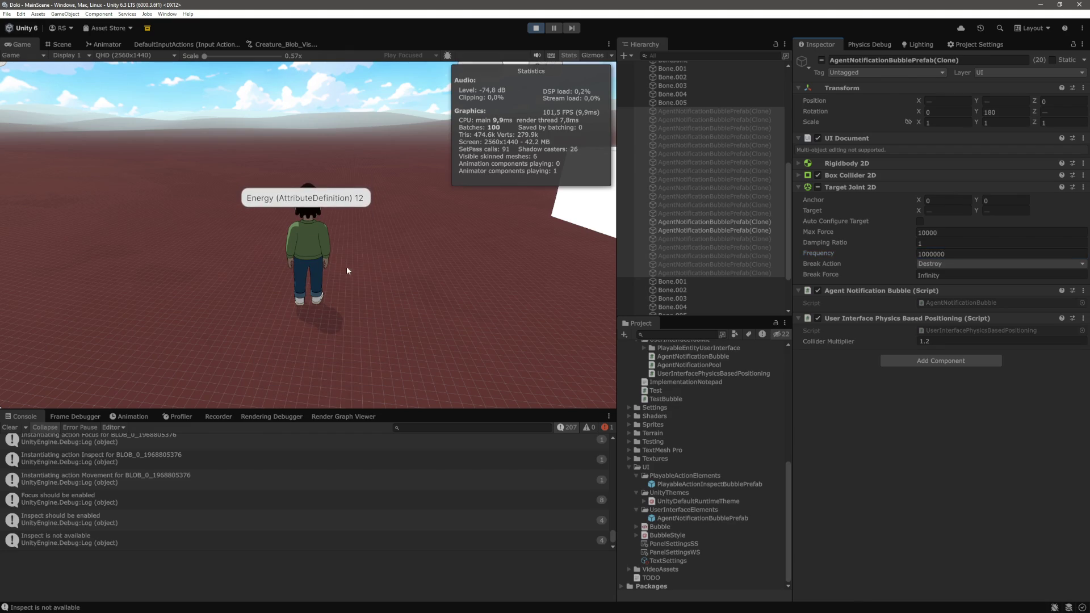
click(348, 271)
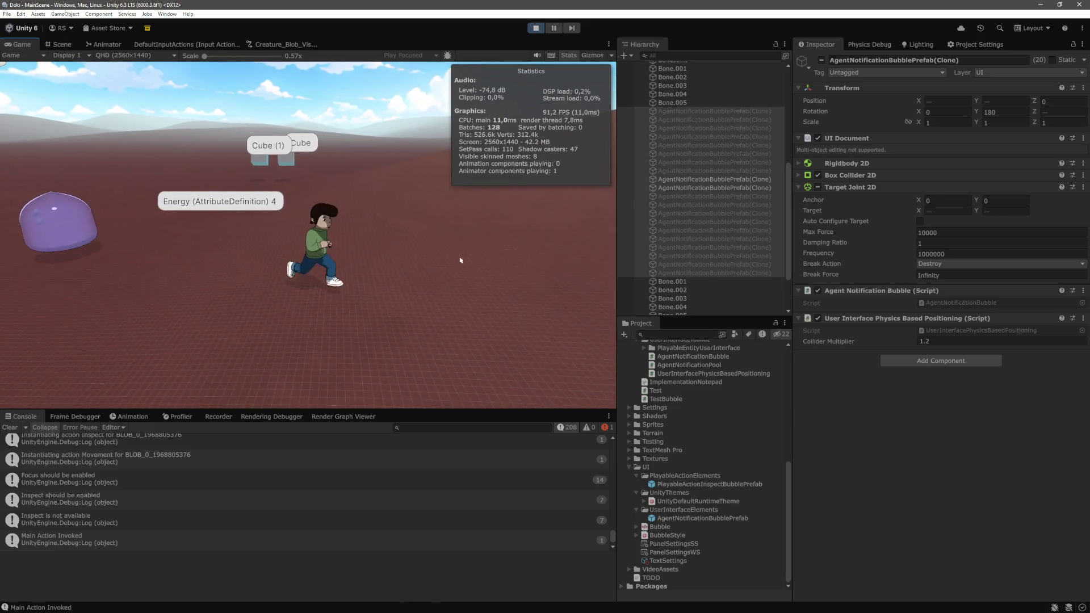
click(799, 164)
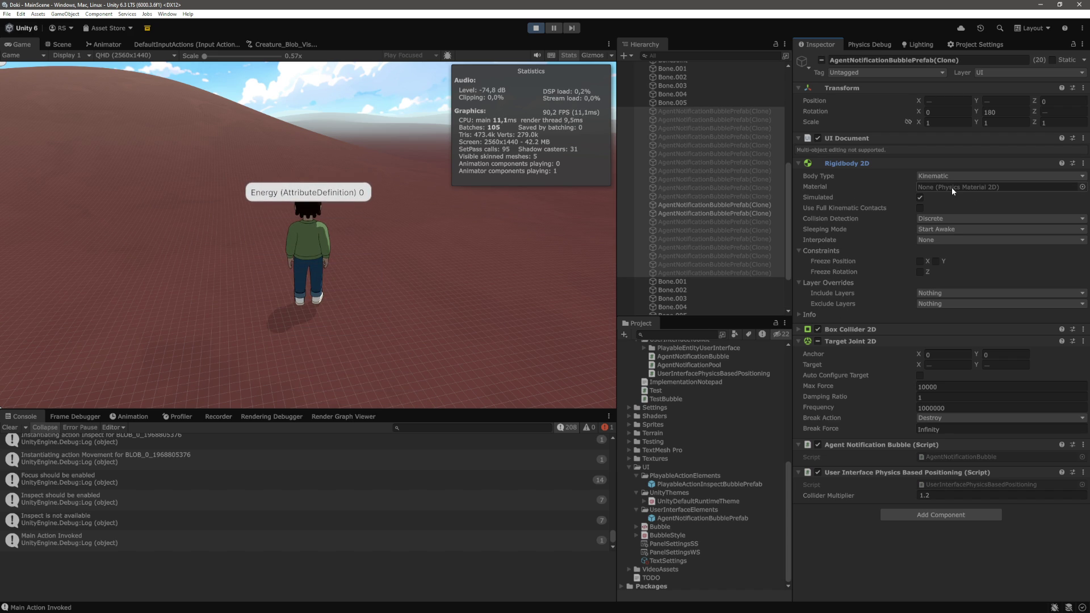
click(799, 164)
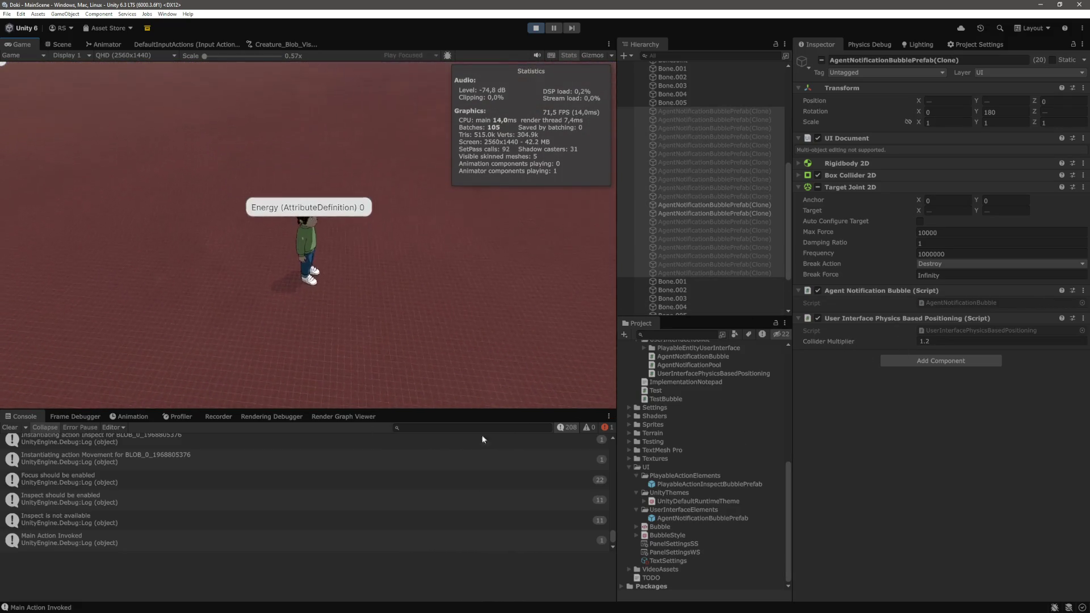
- Hide Console info messages to isolate the BoxCollider2D error, then show them again
click(569, 427)
click(608, 429)
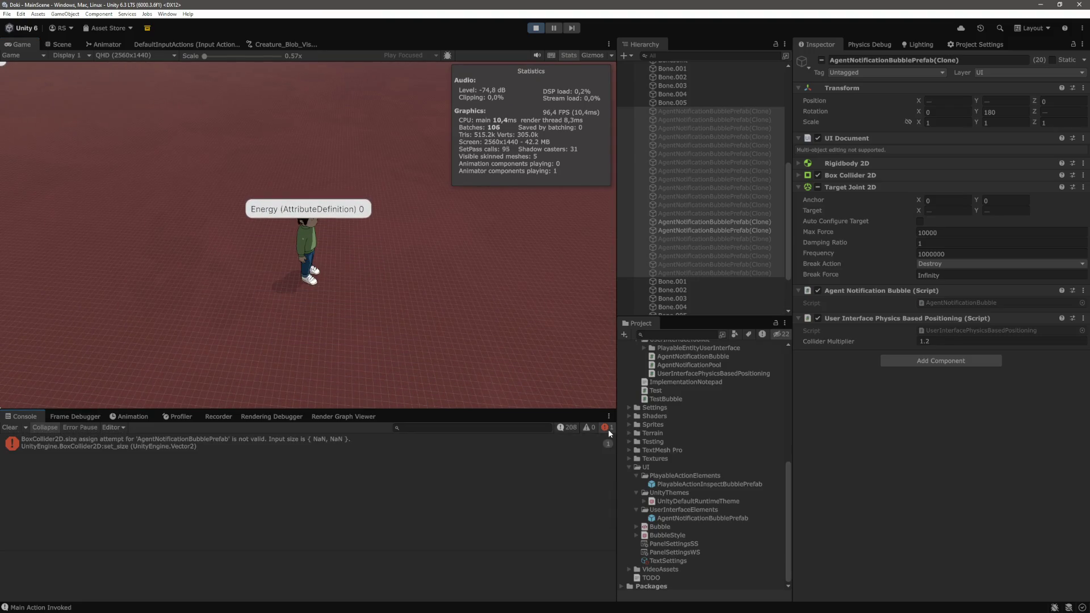
click(564, 430)
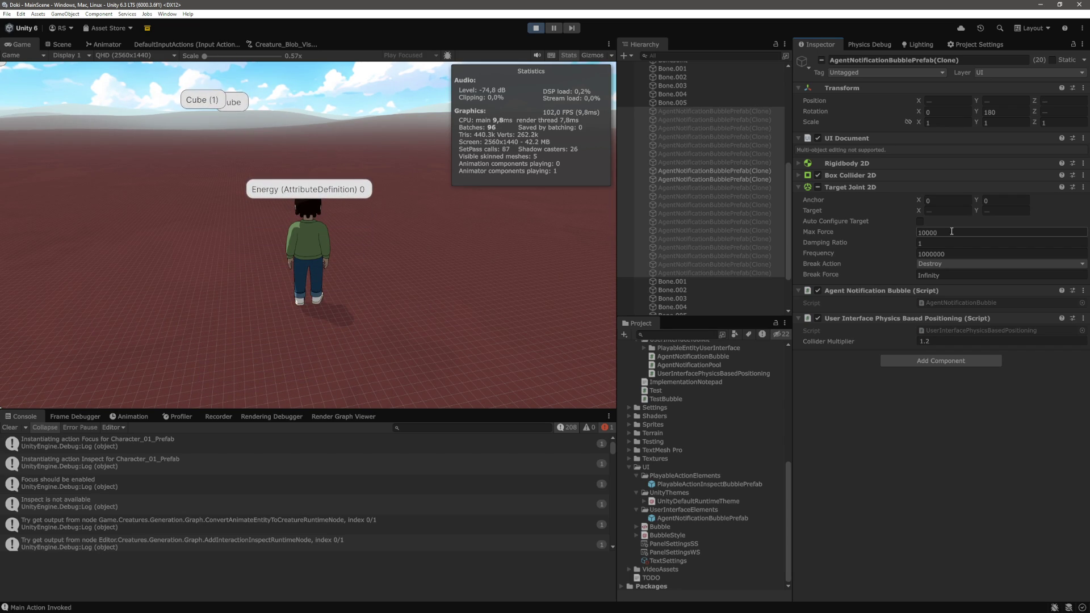
- Keep Break Action as Destroy, set Max Force to 1000000 and Damping Ratio to 0
click(948, 266)
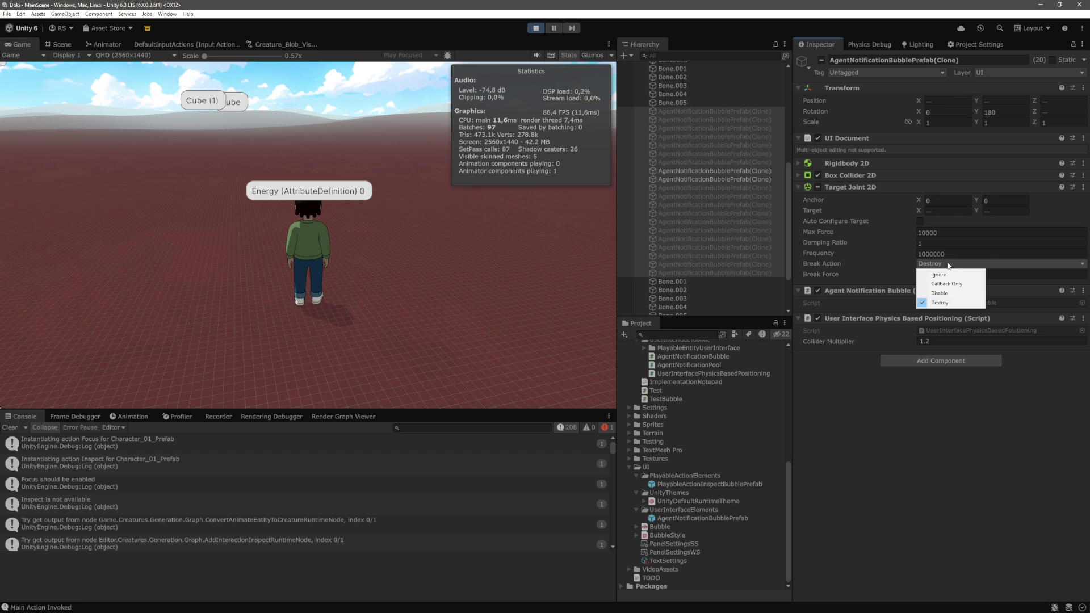
click(903, 448)
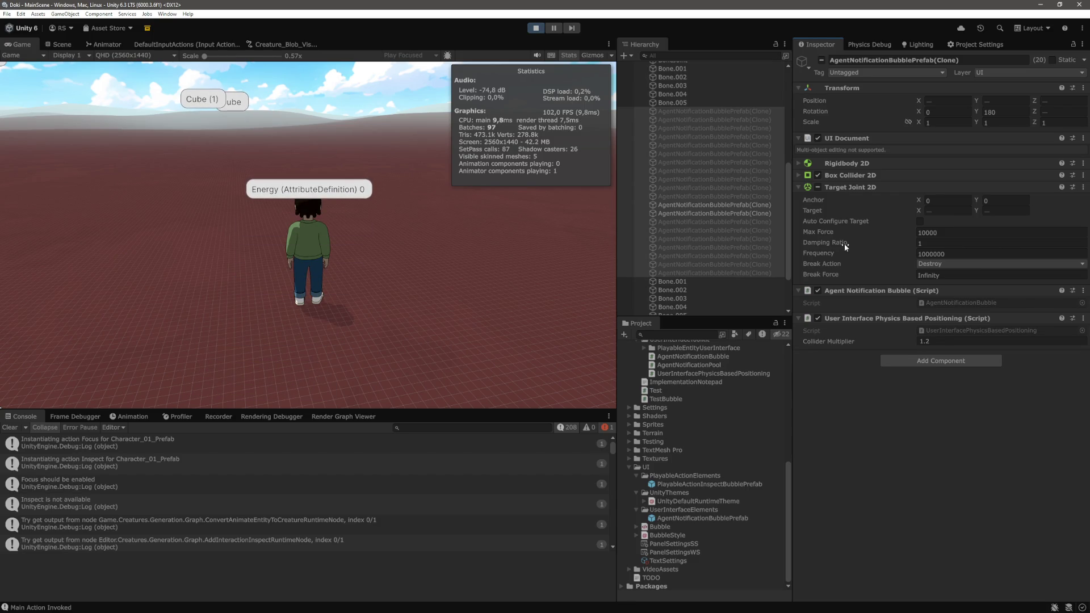
click(951, 233)
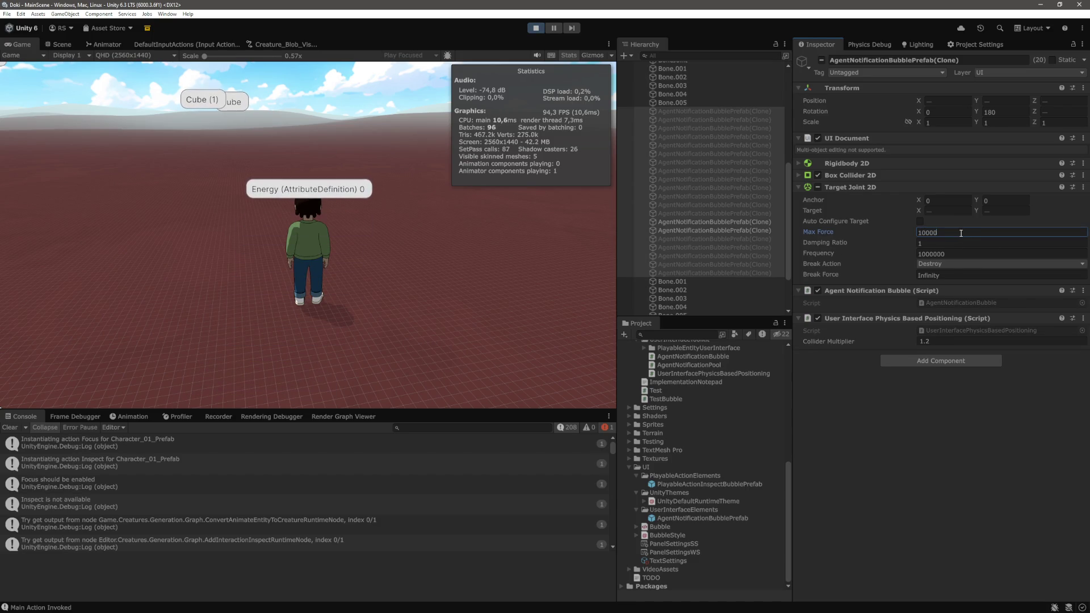
text(0)
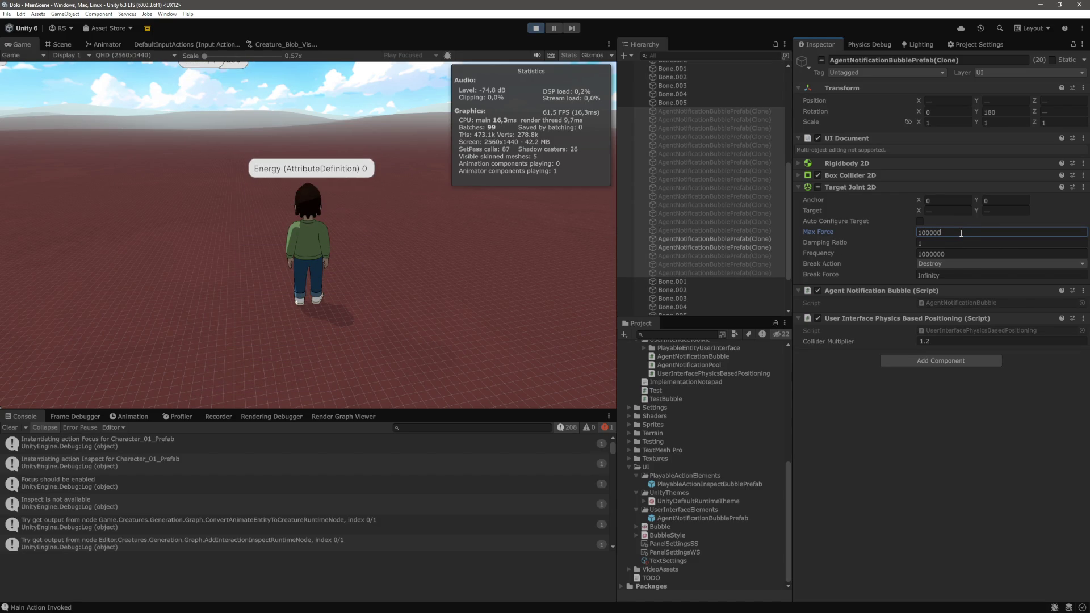
text(0)
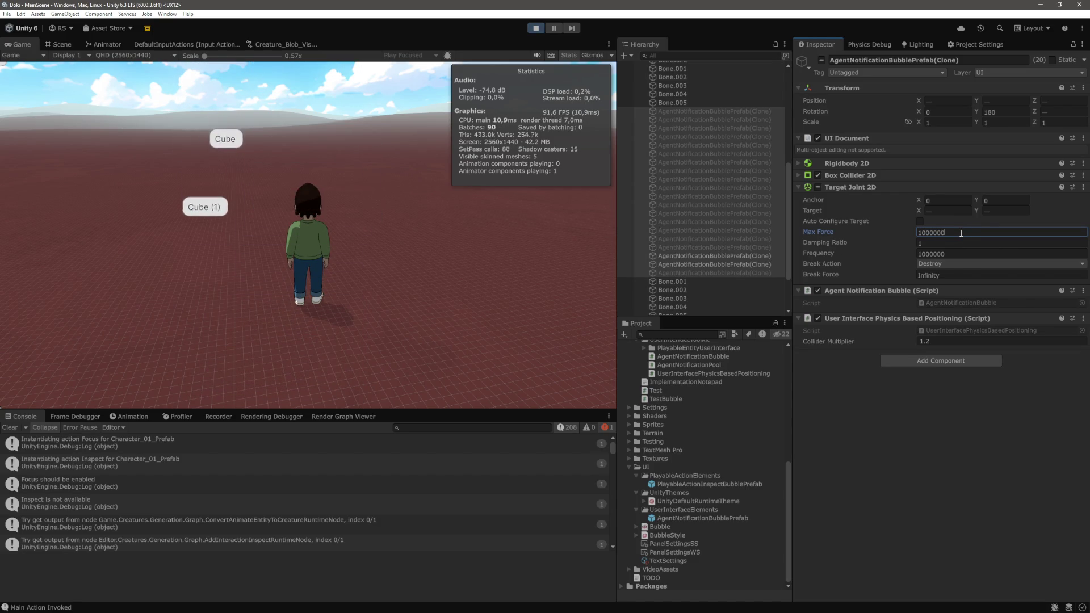
text(0)
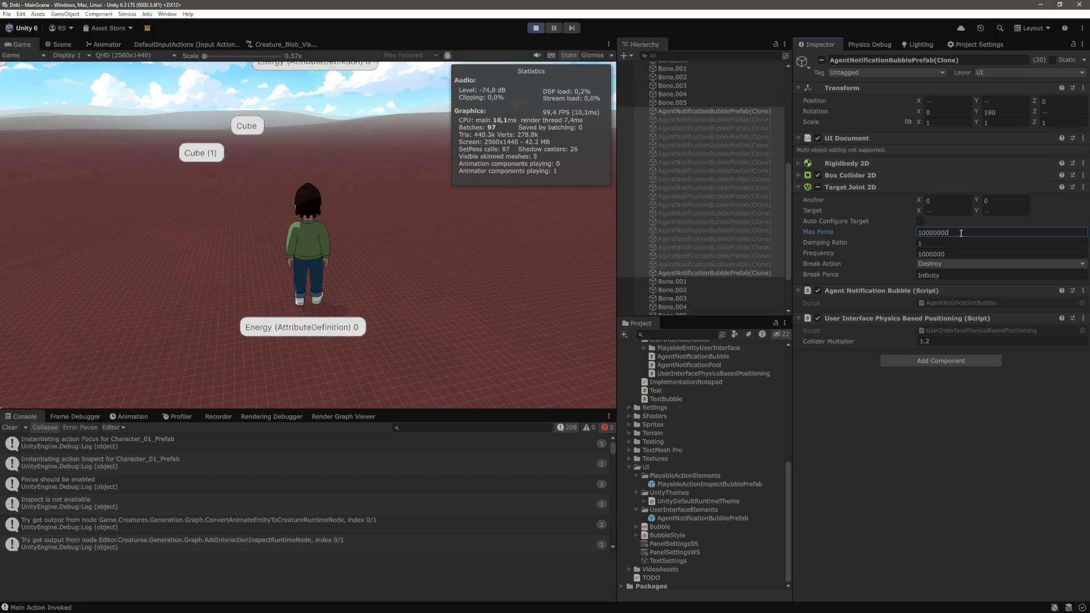
text(00)
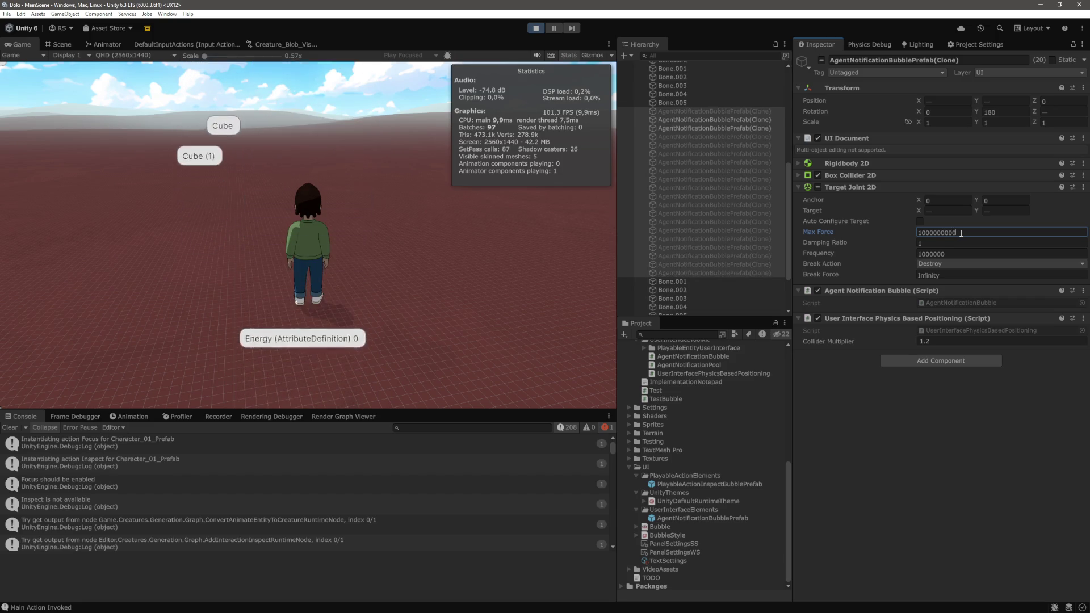
key(BackSpace)
key(BackSpace)
key(BackSpace)
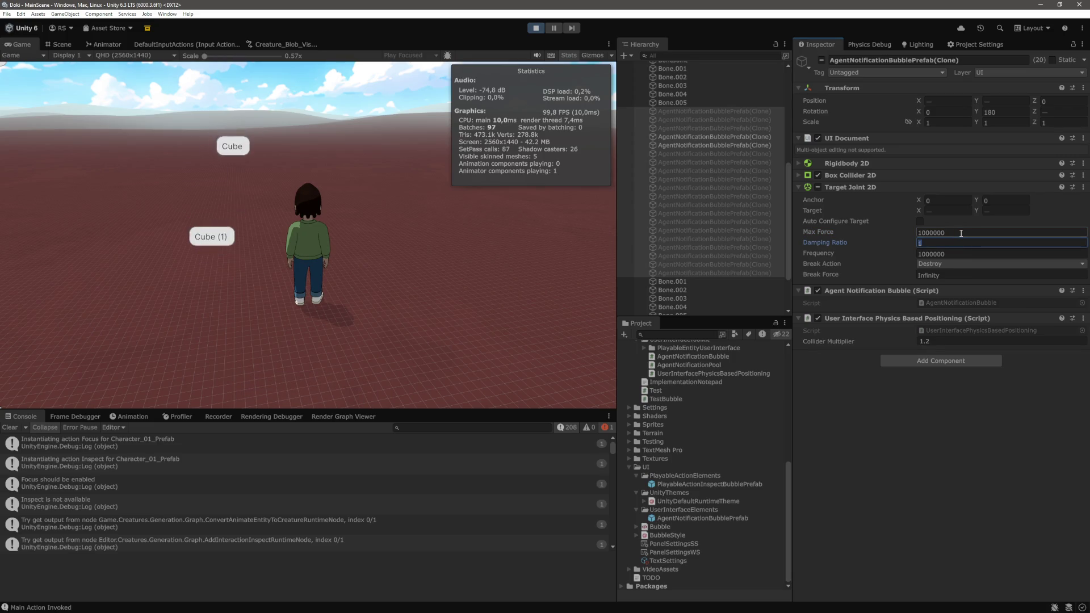
key(Tab)
text(0)
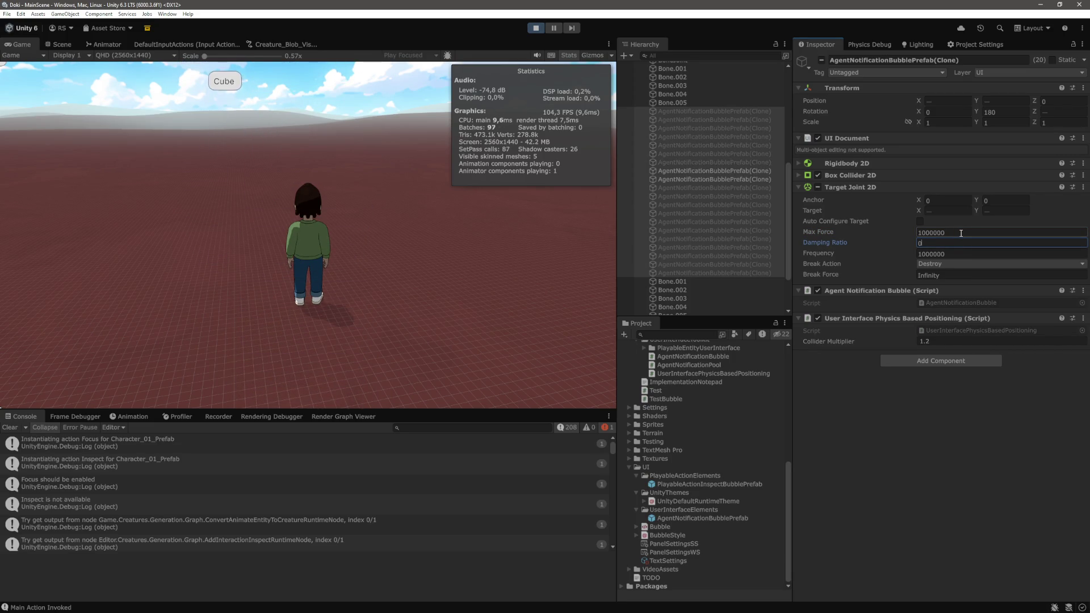
click(407, 253)
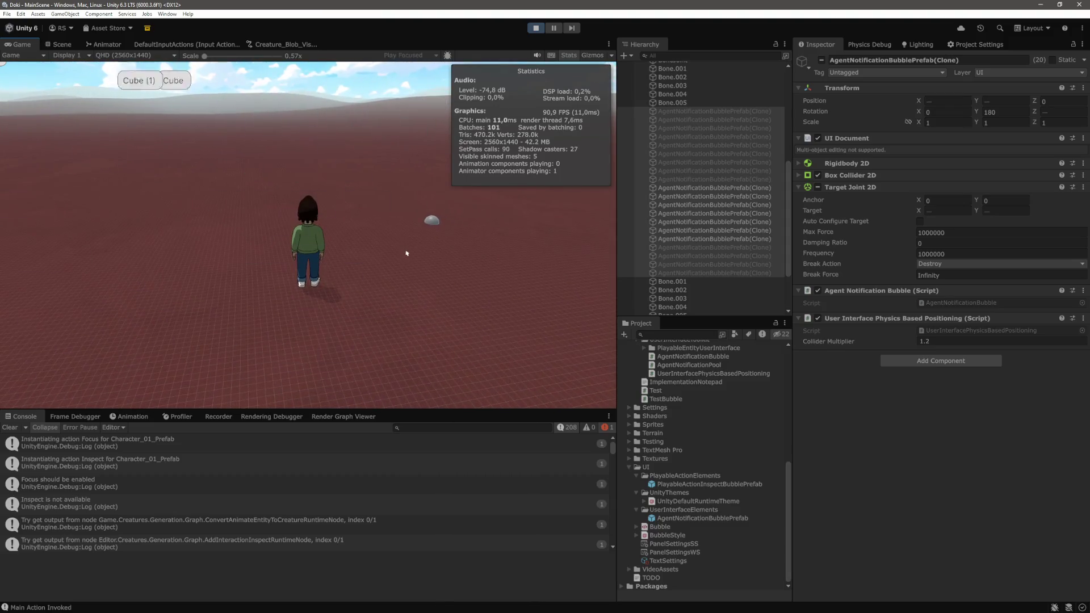
- Lower the joint's Max Force to 1 and watch the bubble in the game
click(975, 232)
key(BackSpace)
key(BackSpace)
key(BackSpace)
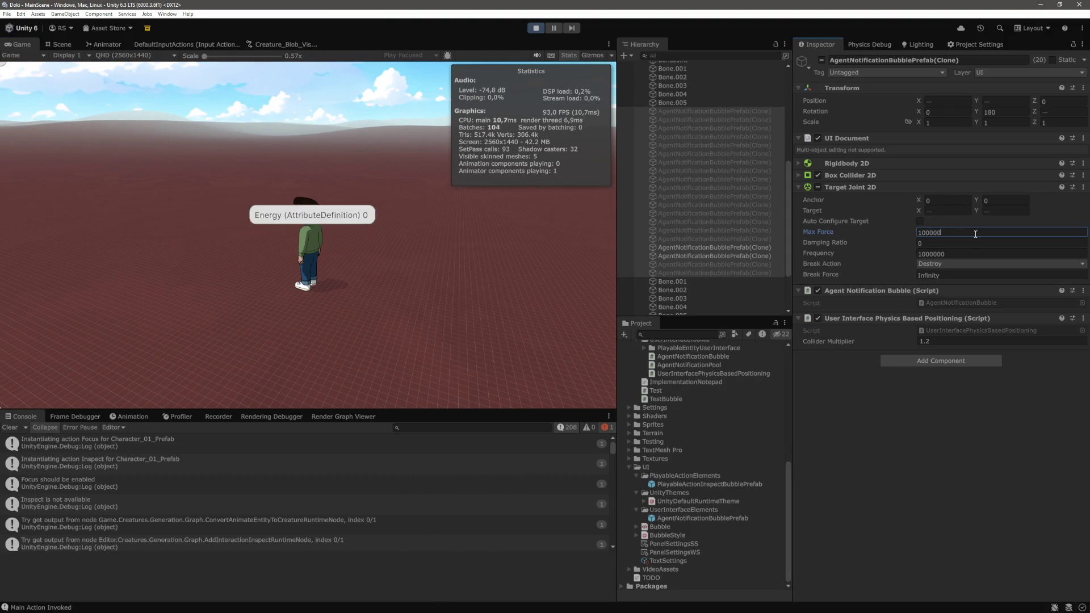
text(1)
click(287, 258)
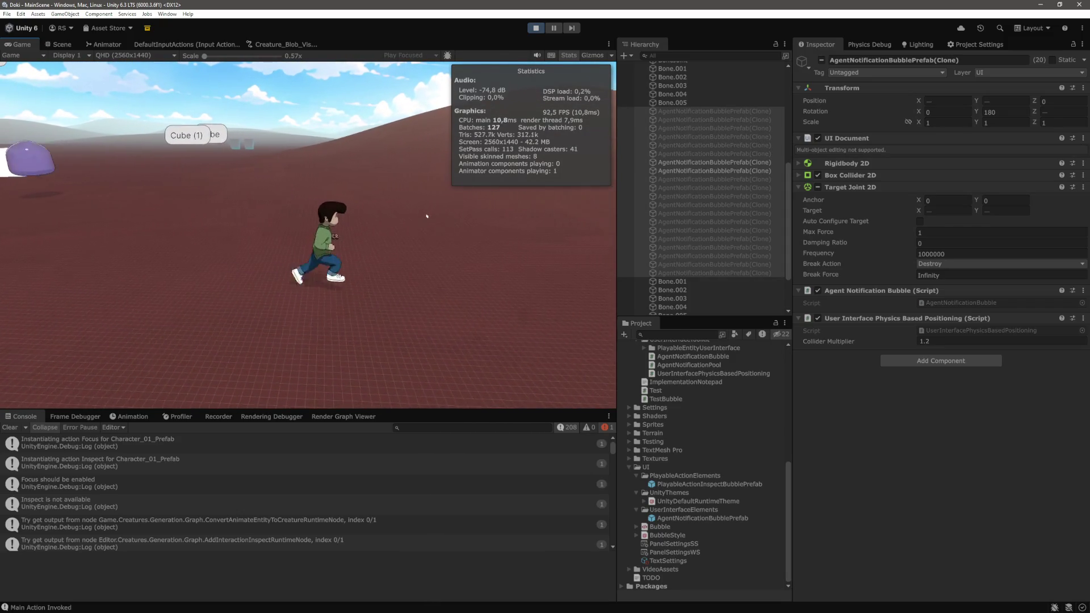
- Set Max Force 1000 and Frequency 100, enable Auto Configure Target, and test the bubble
click(955, 233)
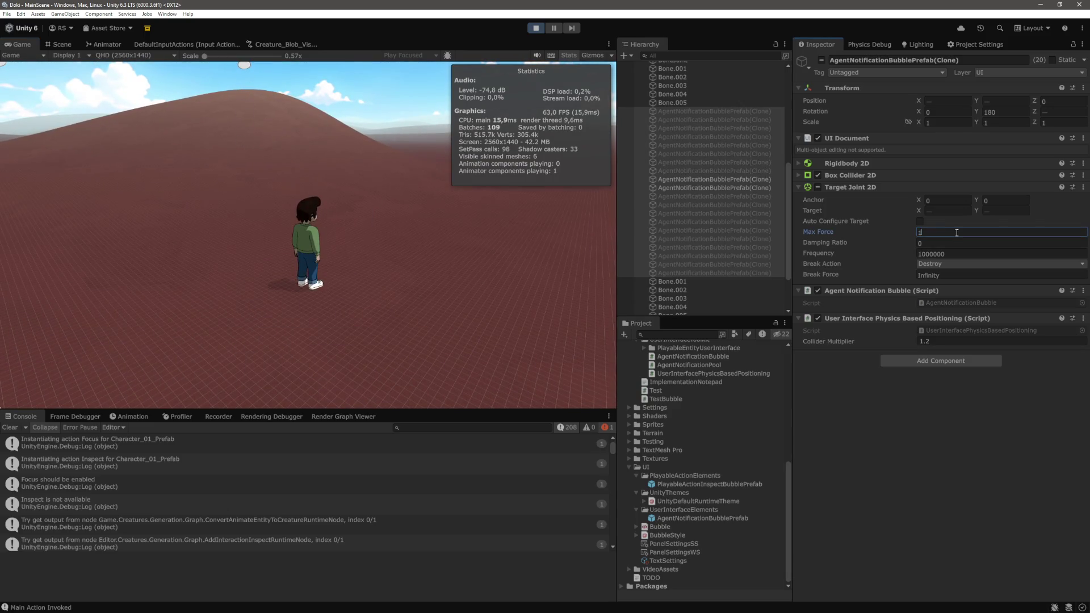
text(000)
key(Return)
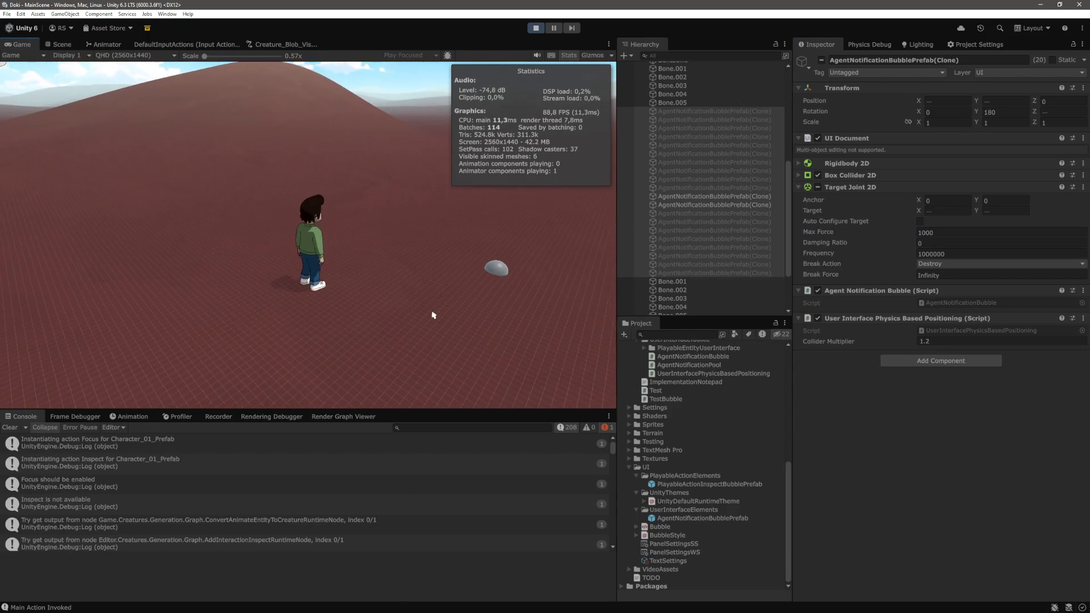
click(980, 254)
key(BackSpace)
key(BackSpace)
key(BackSpace)
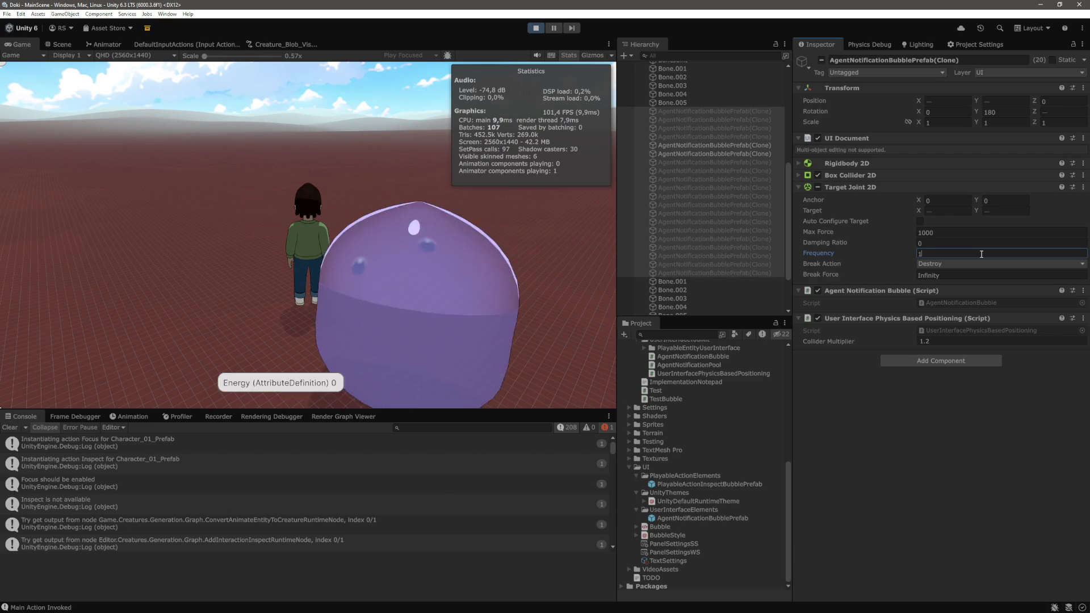
text(00)
click(920, 221)
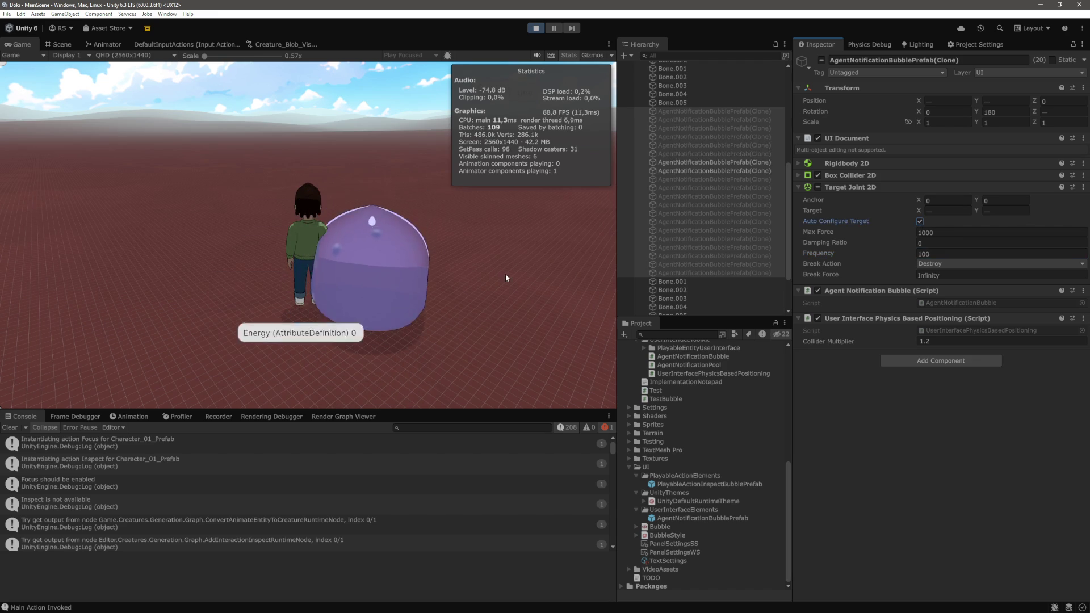
click(443, 279)
key(r)
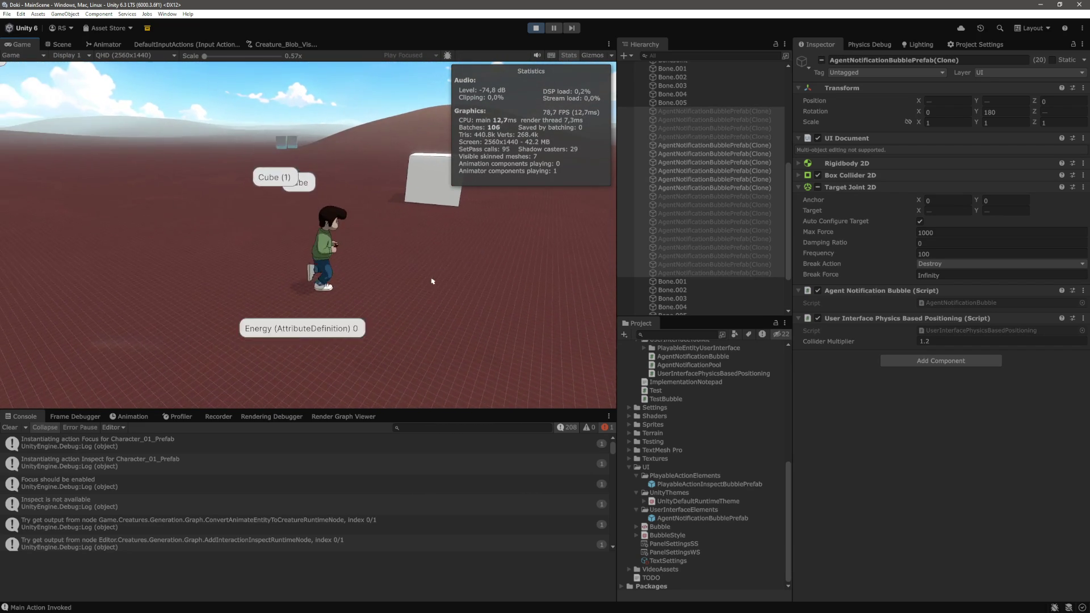
- Raise Max Force to 1000000, stop play mode, and return to the Target Joint 2D docs
click(965, 232)
text(000)
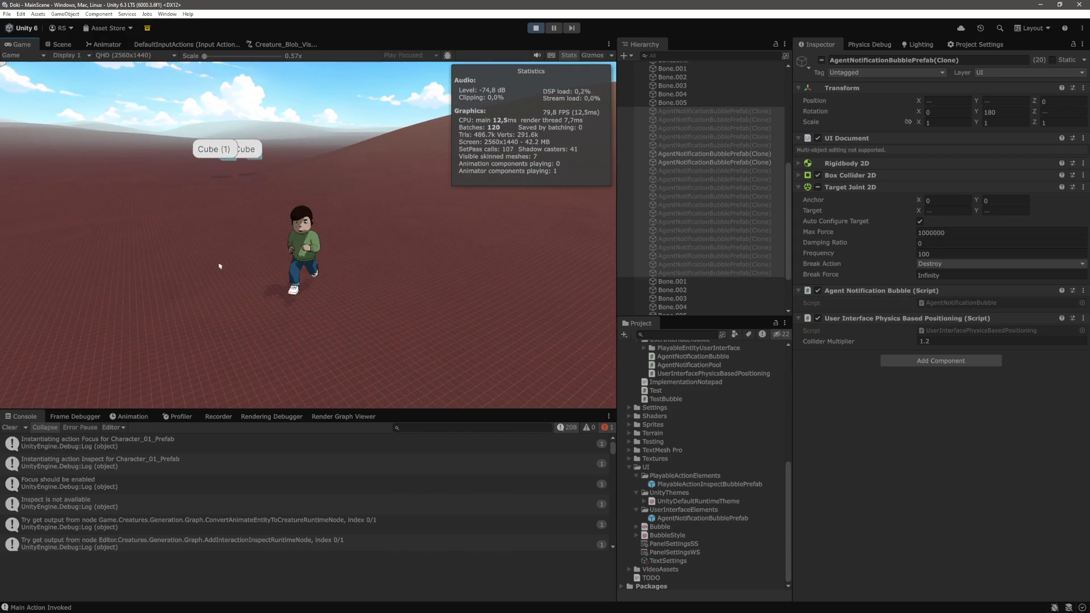
click(540, 28)
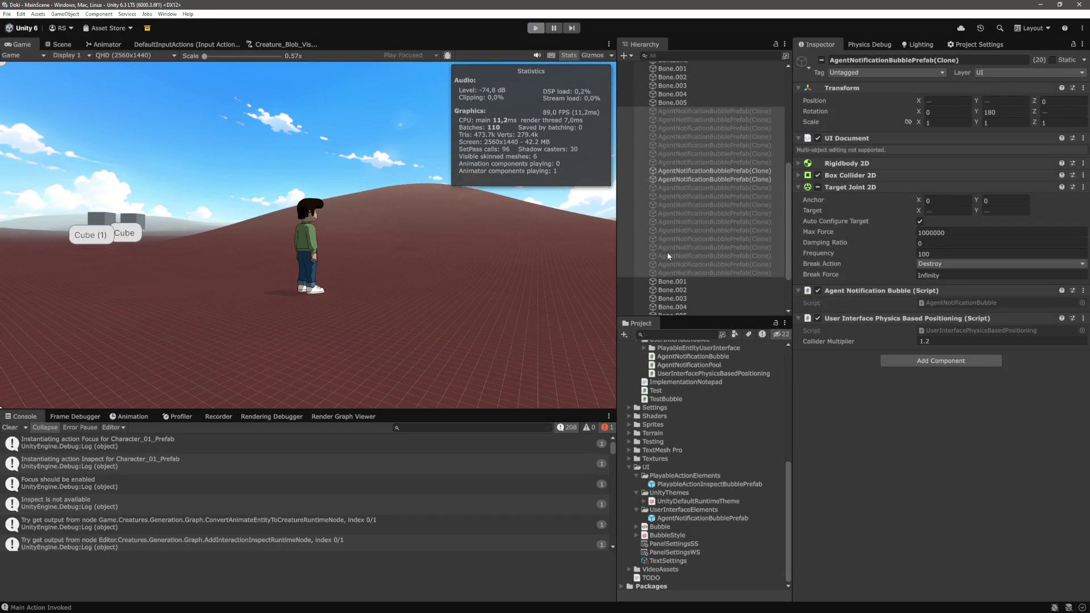
key(alt+Tab)
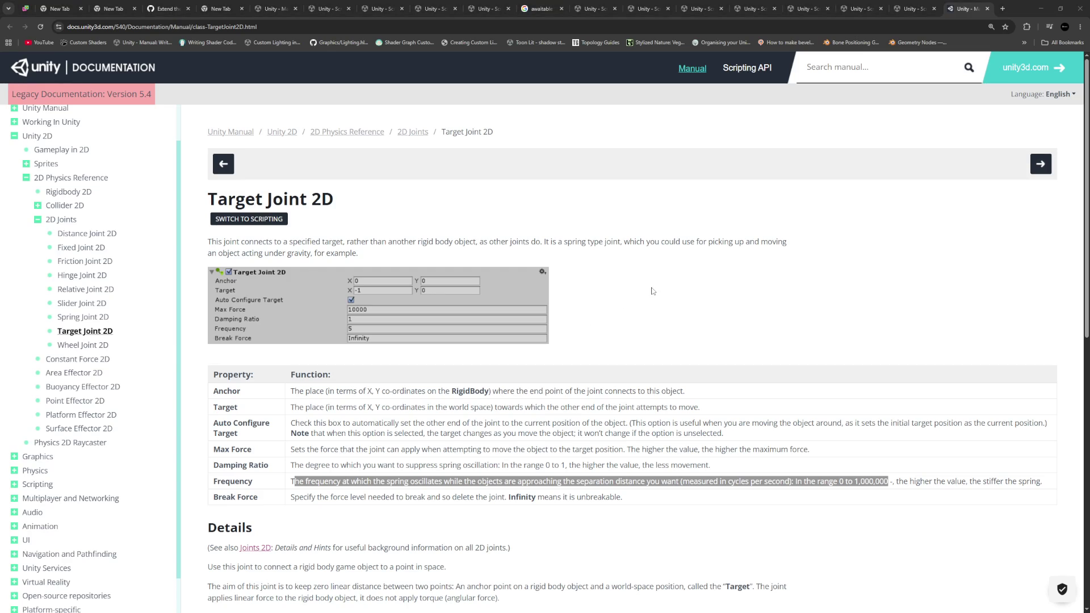
- Locate the targetJoint.target assignment and rigidbodyPositionVS uses in FixedUpdate
key(alt+Tab)
click(328, 347)
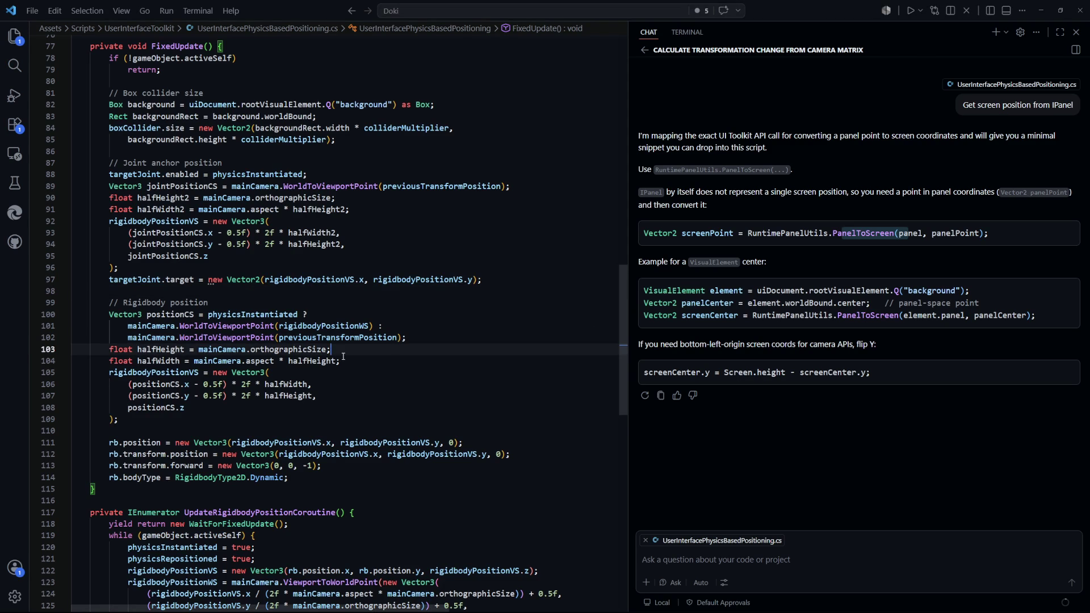
scroll(329, 344, down, 1)
scroll(328, 345, up, 5)
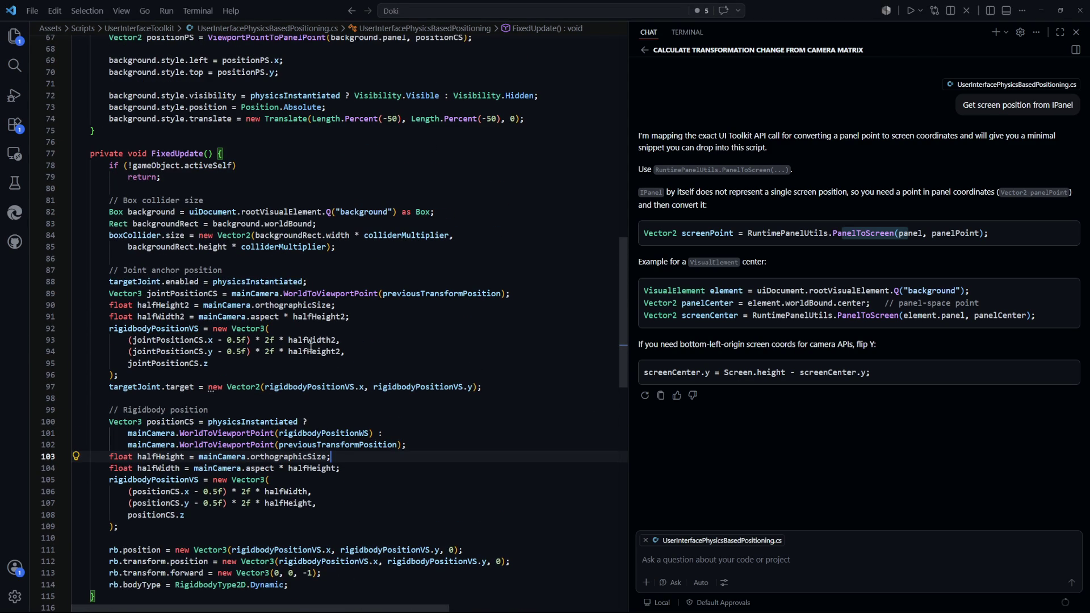
click(130, 271)
scroll(130, 296, down, 1)
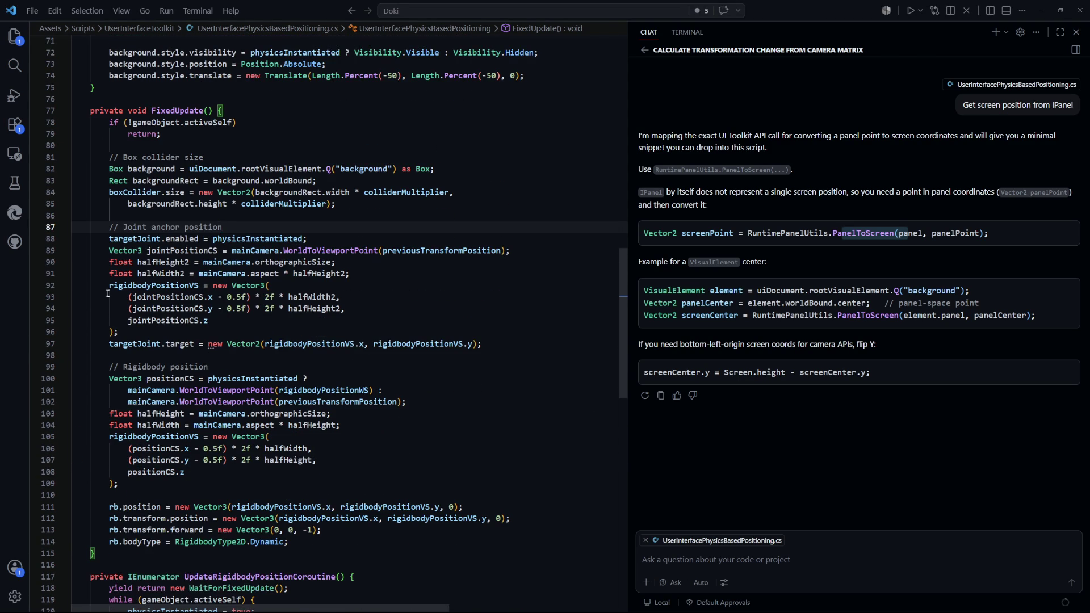
double_click(153, 285)
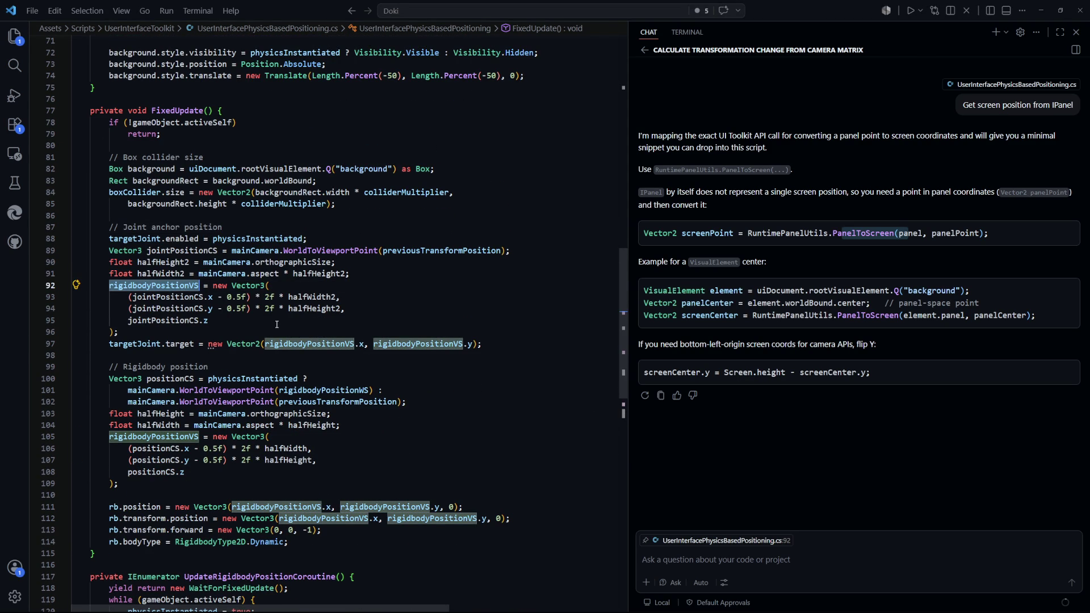
drag(482, 344, 206, 344)
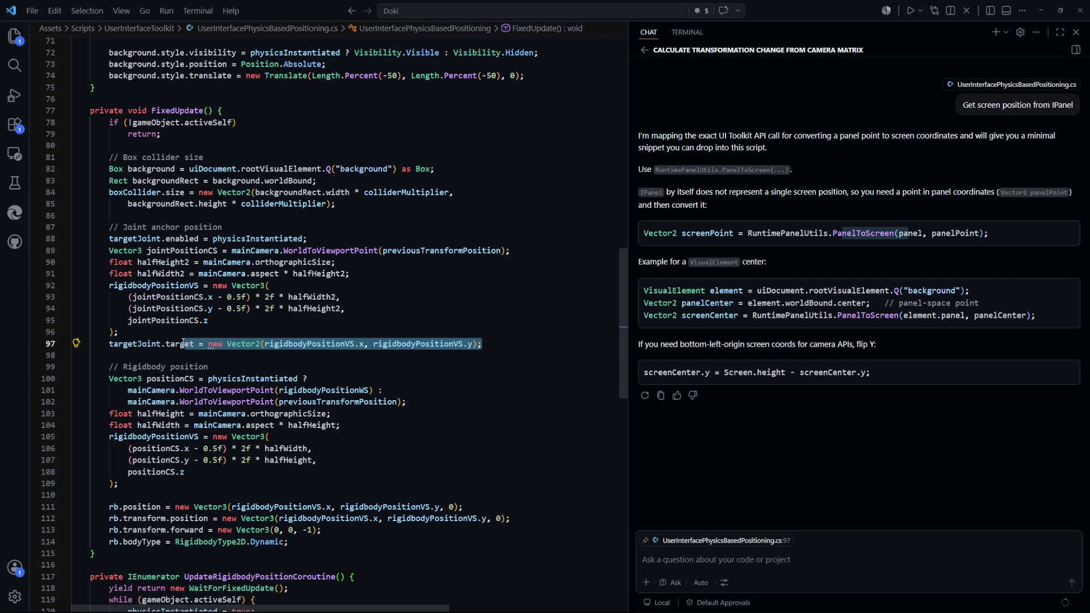
double_click(299, 343)
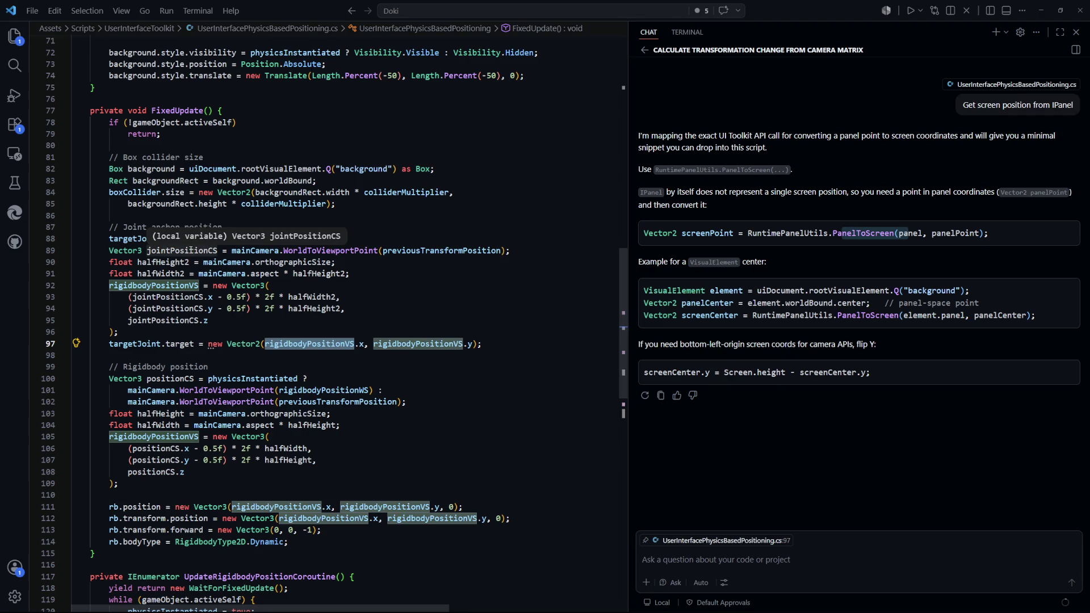
- Rename rigidbodyPositionVS to Vector2 targetPositionVS and remove the z component
key(Up)
key(Up)
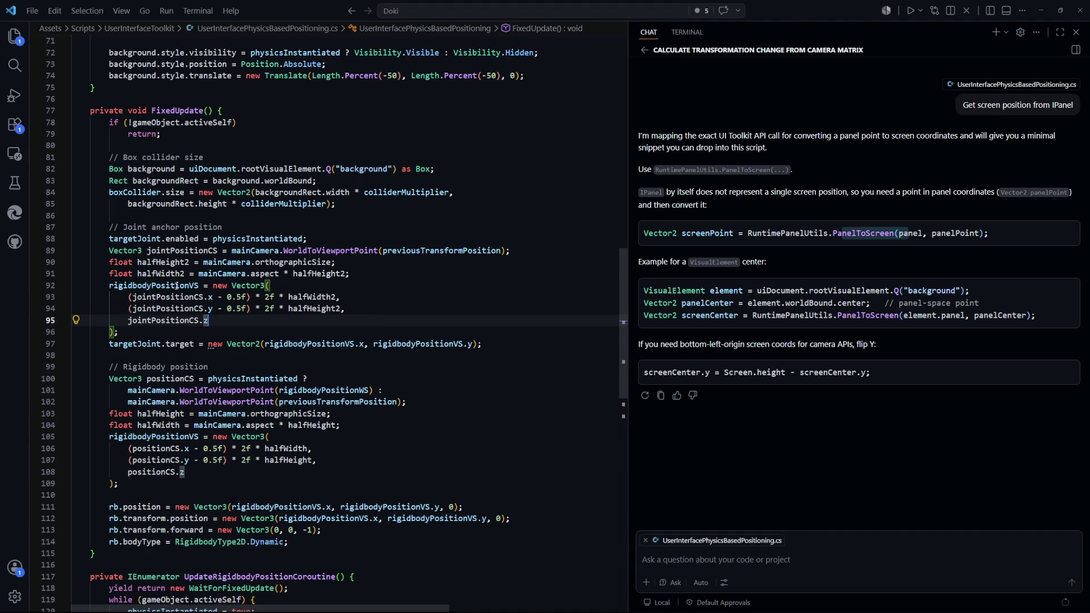
click(182, 285)
text(target)
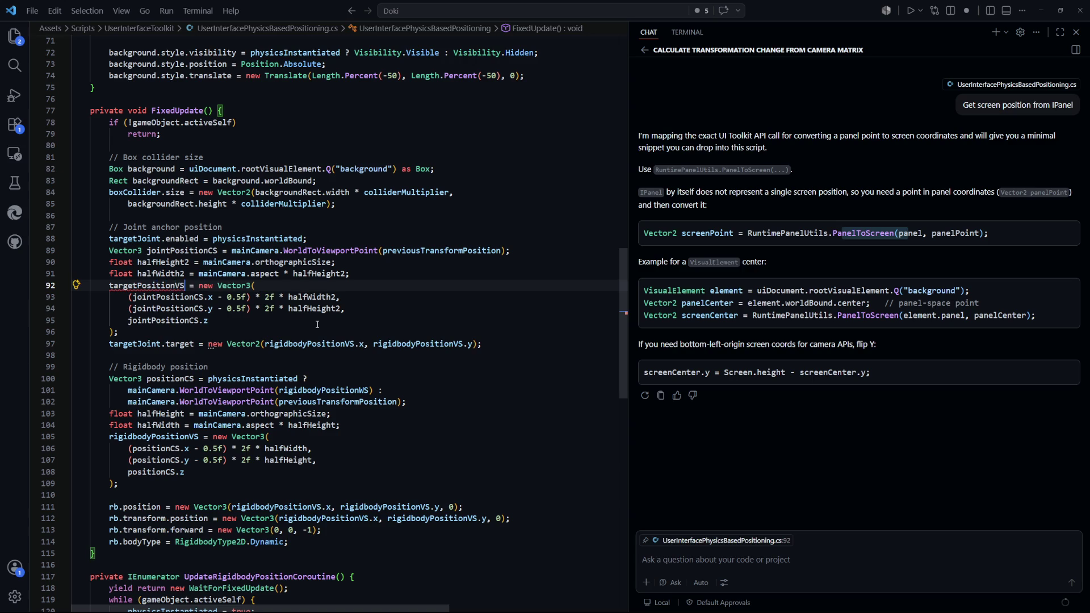
text(Vector)
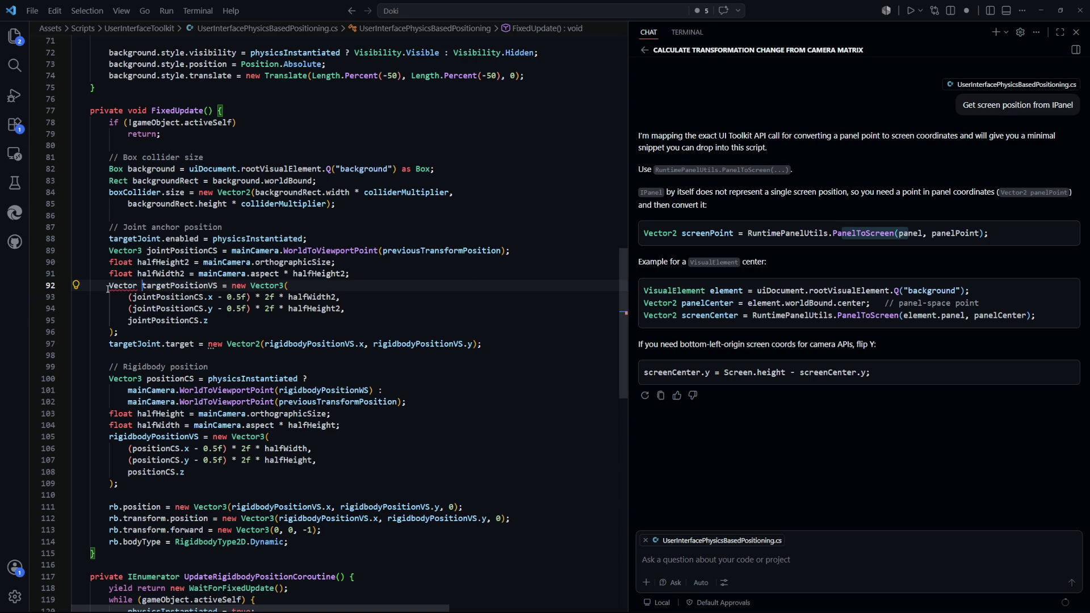
text(2)
click(251, 318)
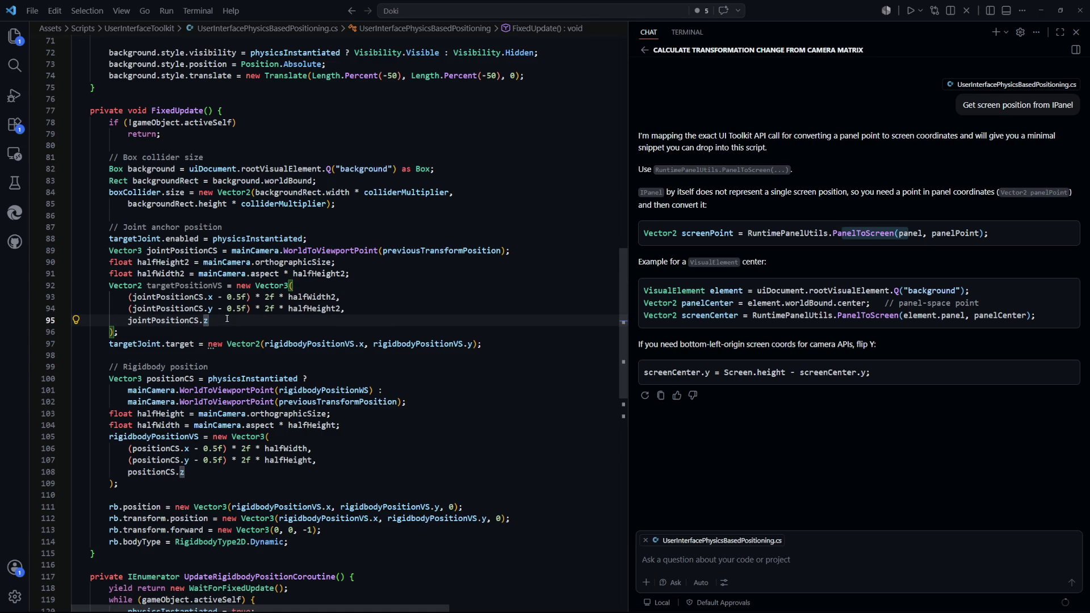
drag(227, 318, 379, 310)
key(BackSpace)
key(BackSpace)
- Set targetJoint.target = targetPositionVS in place of the old Vector2 expression
click(398, 378)
double_click(185, 285)
key(ctrl+c)
double_click(290, 332)
key(ctrl+v)
drag(468, 332, 207, 332)
key(ctrl+v)
- Review the joint target calculation block, save the script and return to Unity
click(398, 341)
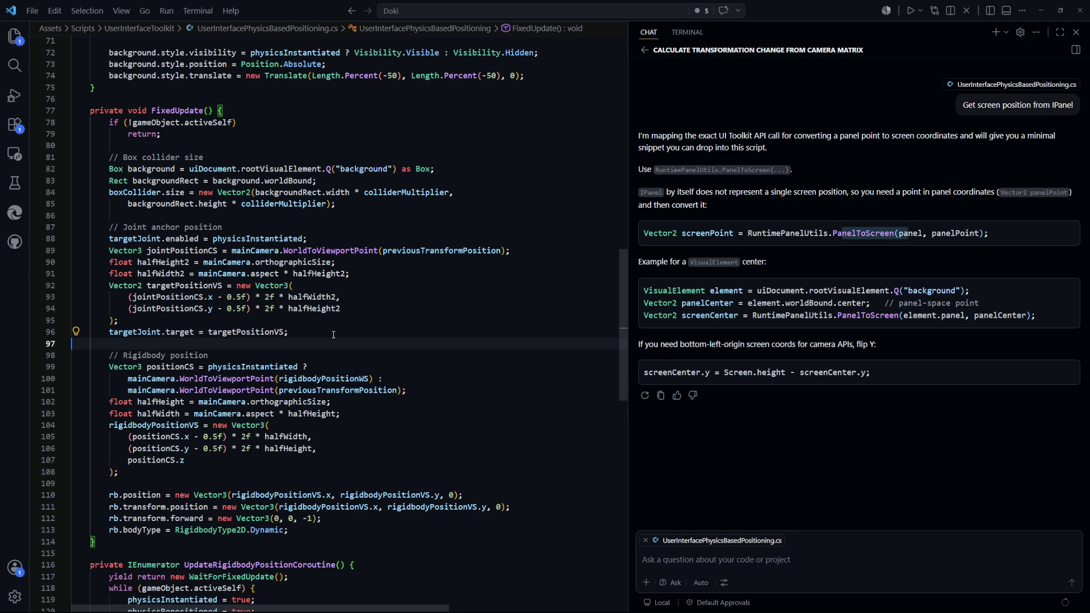
key(Up)
key(Up)
key(Up)
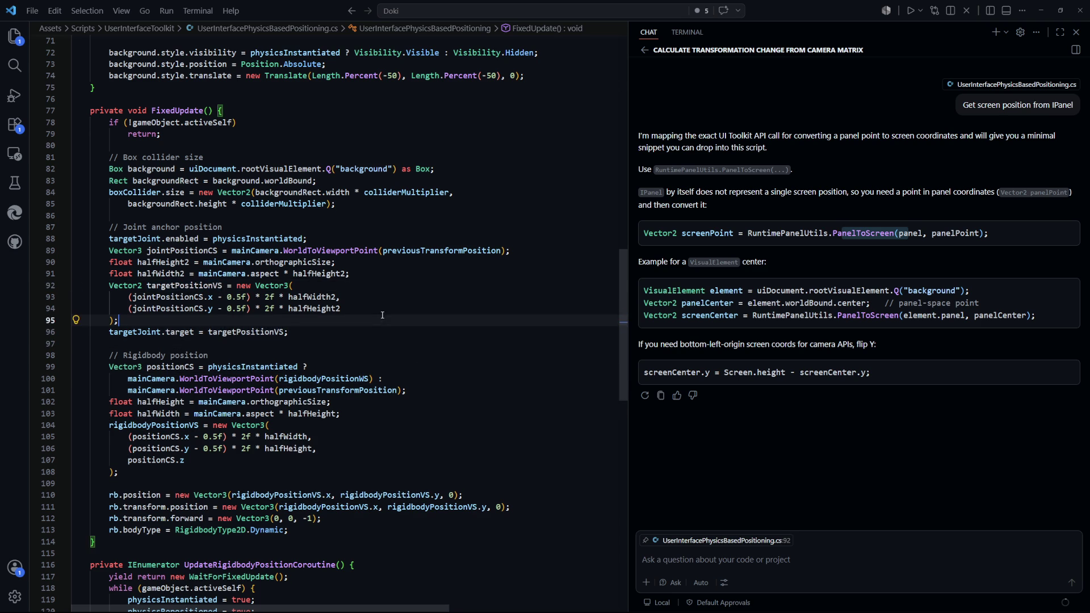
mouse_move(340, 308)
mouse_down()
mouse_move(73, 297)
mouse_move(108, 286)
mouse_move(106, 243)
mouse_up()
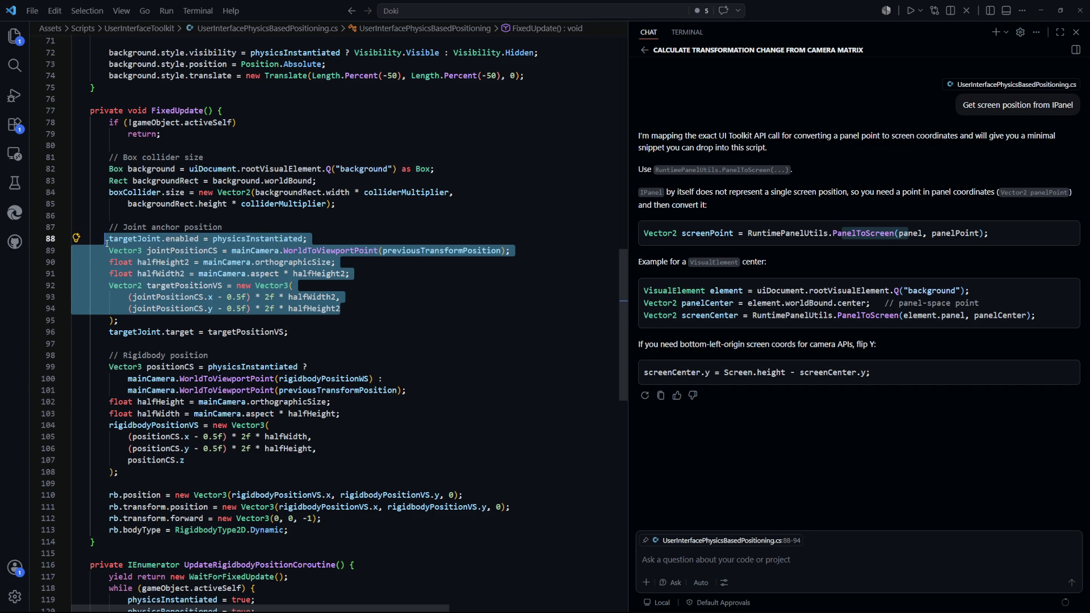
click(428, 295)
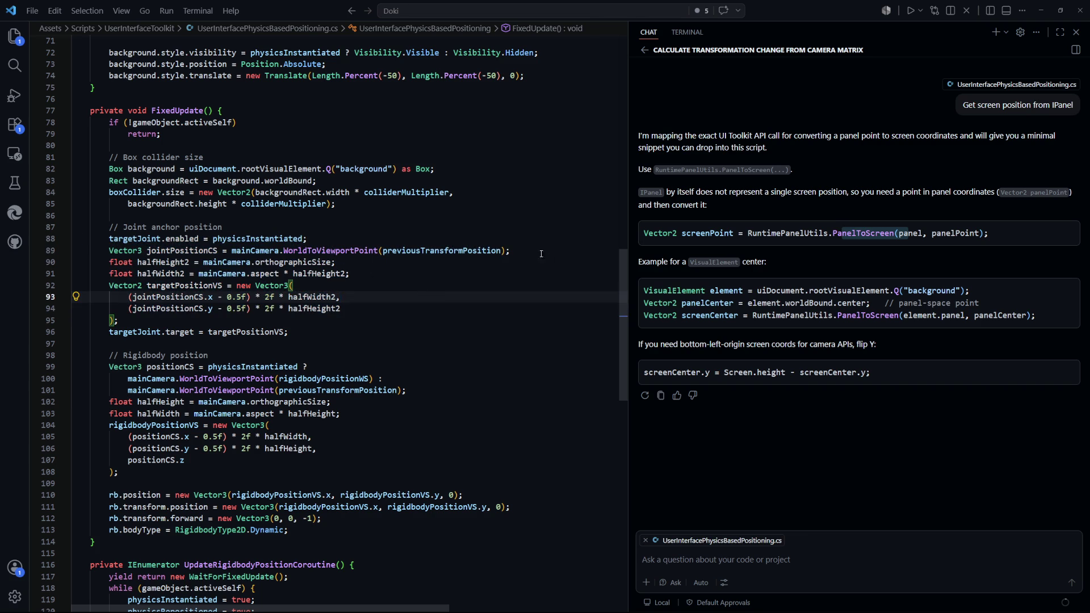
drag(544, 254, 199, 255)
click(357, 285)
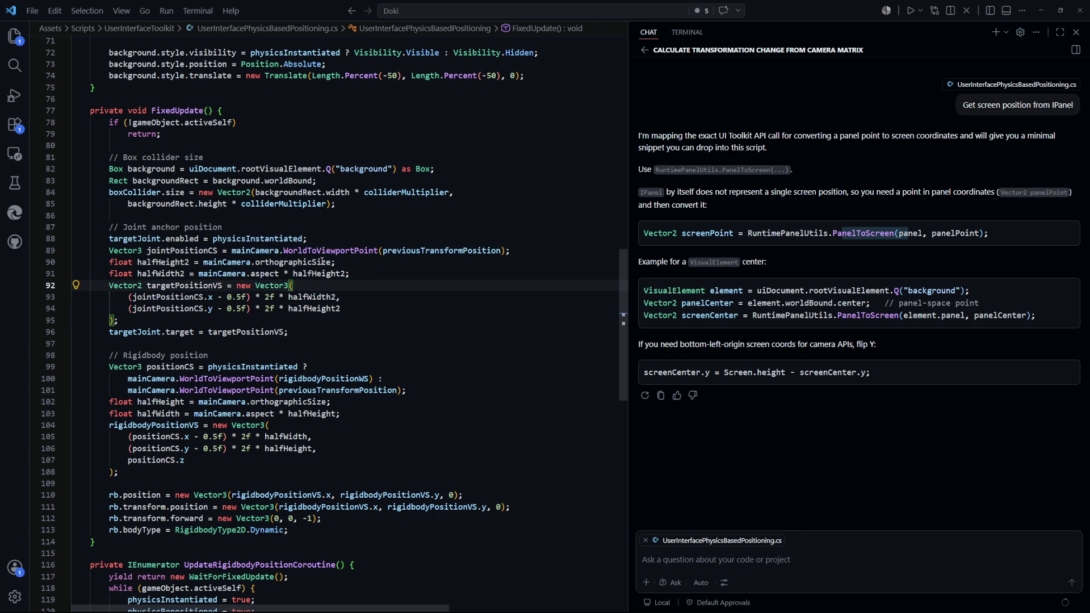
mouse_move(108, 262)
mouse_down()
mouse_move(161, 318)
mouse_move(288, 331)
mouse_up()
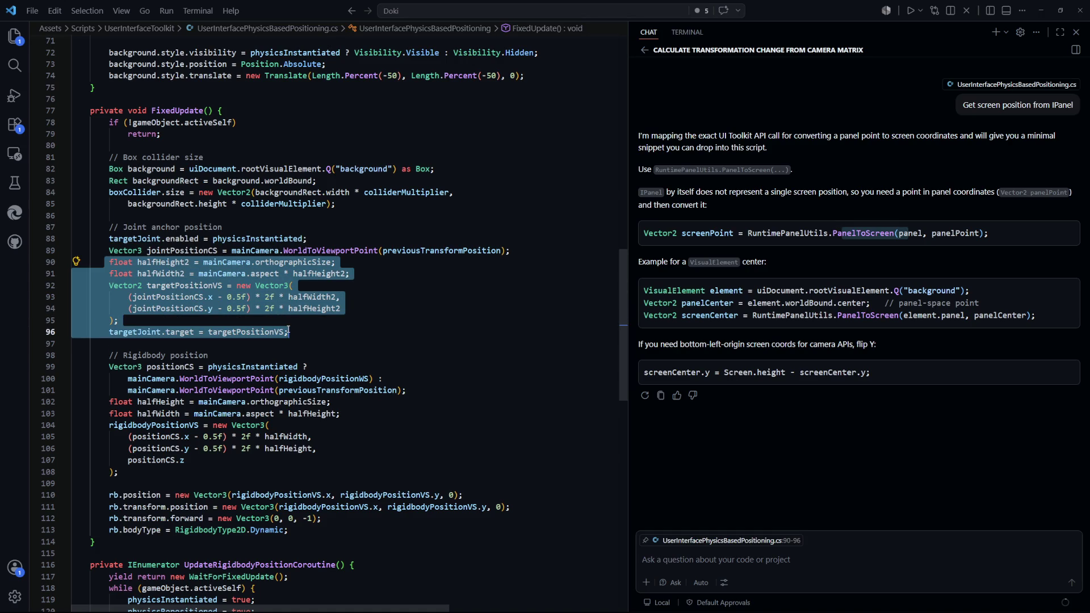
click(375, 328)
key(alt+Tab)
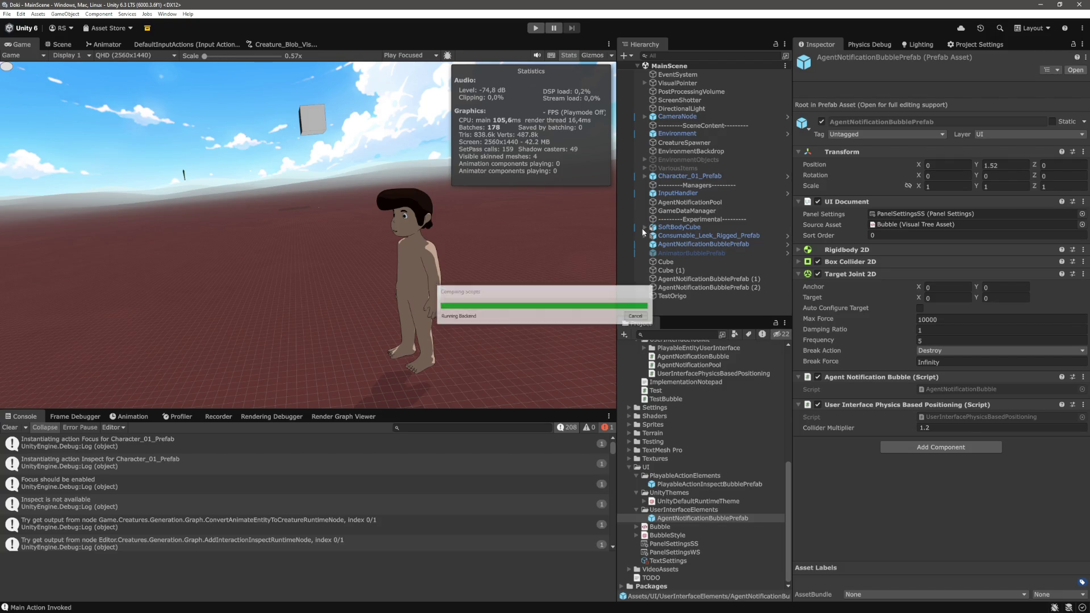
- Enter Play mode and multi-select every spawned AgentNotificationBubblePrefab(Clone) in the Hierarchy
click(535, 28)
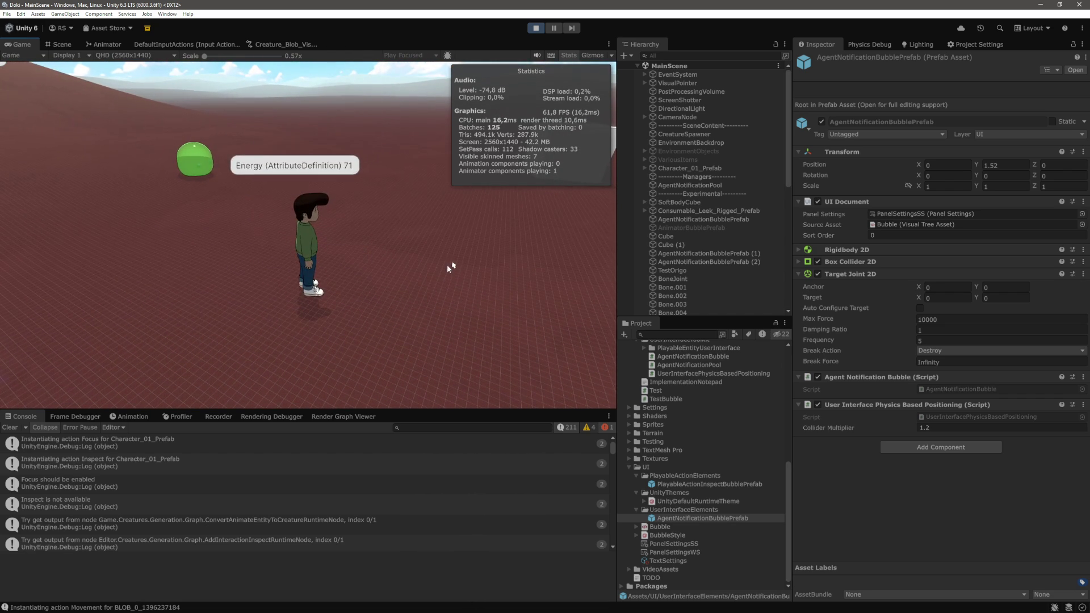
scroll(717, 270, down, 5)
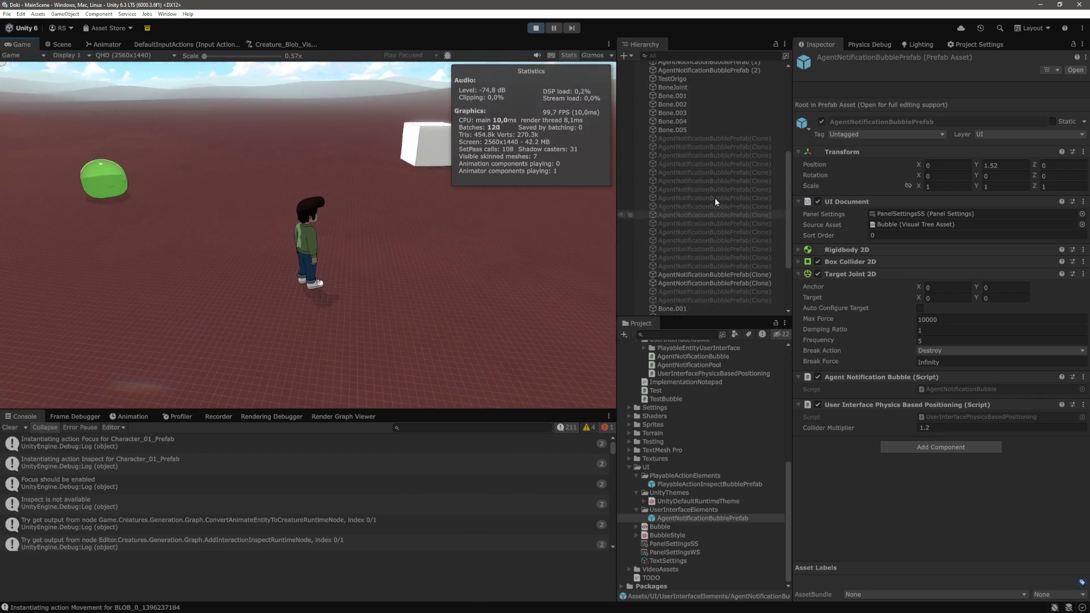
click(724, 138)
shift+click(737, 296)
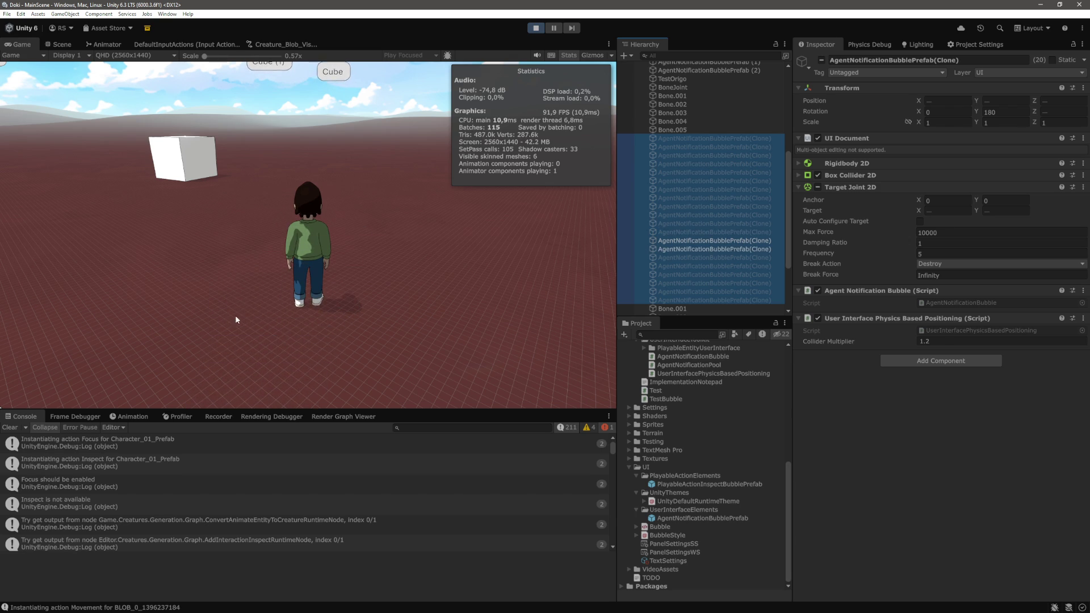
key(alt+Tab)
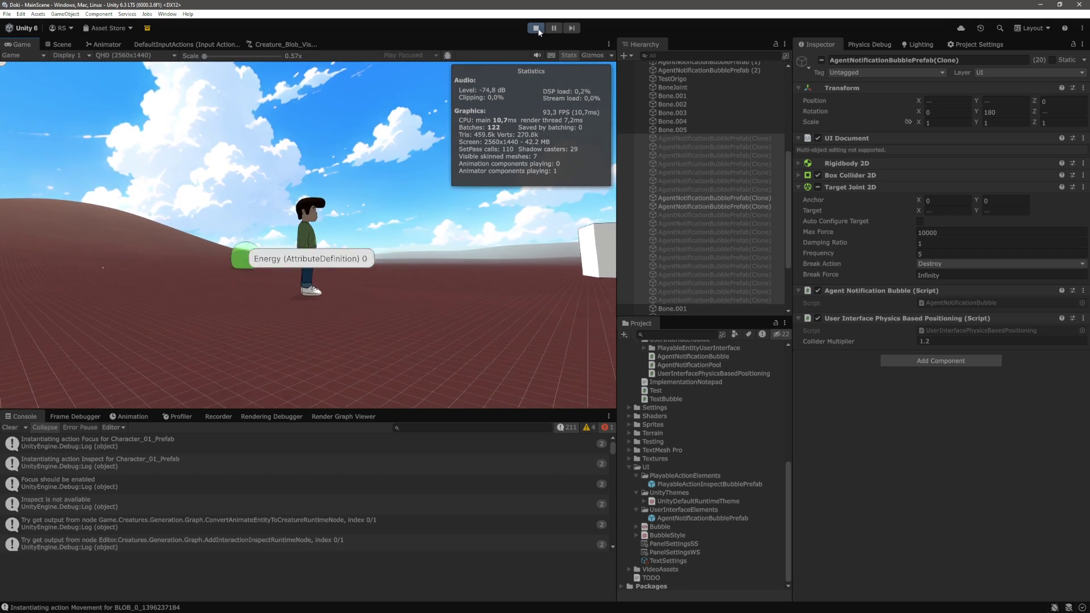
- Exit Play mode and go back to the Target Joint 2D docs in Chrome
click(539, 31)
key(alt+Tab)
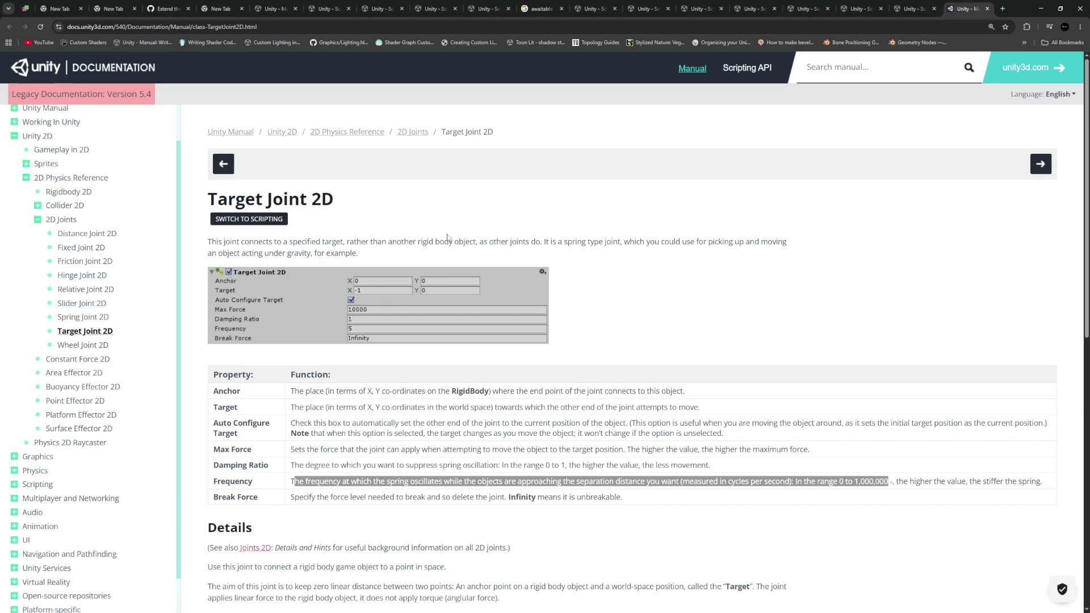
- Open the Point Effector 2D manual page and read its introduction about the source point
scroll(488, 236, down, 2)
scroll(542, 287, up, 2)
scroll(350, 436, down, 5)
scroll(284, 369, up, 5)
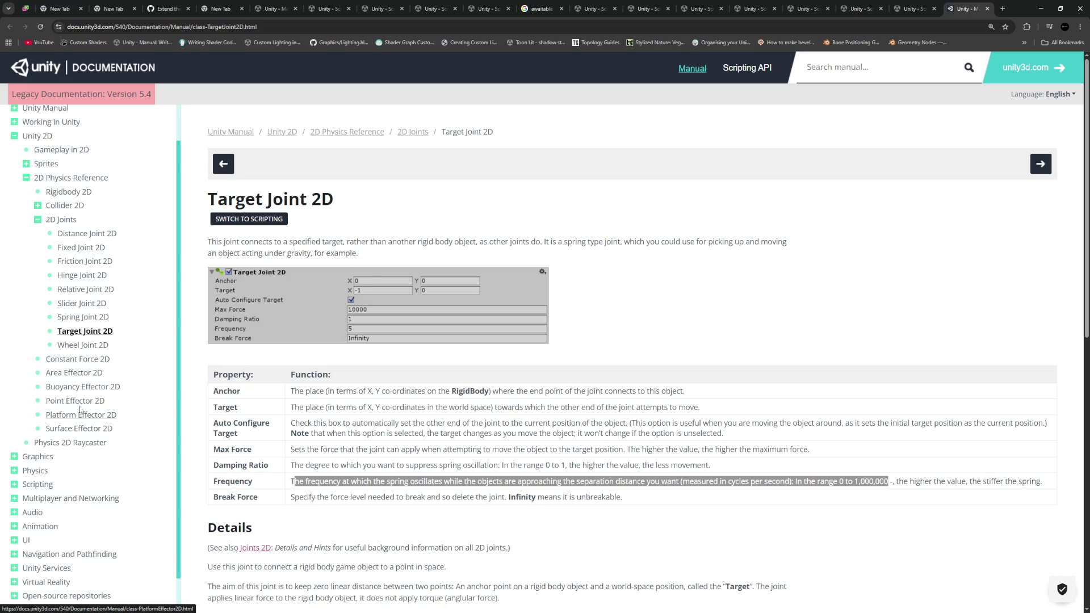
click(80, 401)
drag(296, 241, 792, 241)
click(395, 241)
- Study the Force Source rows (Collider, Rigidbody), then move to the Constant Force 2D page
click(318, 272)
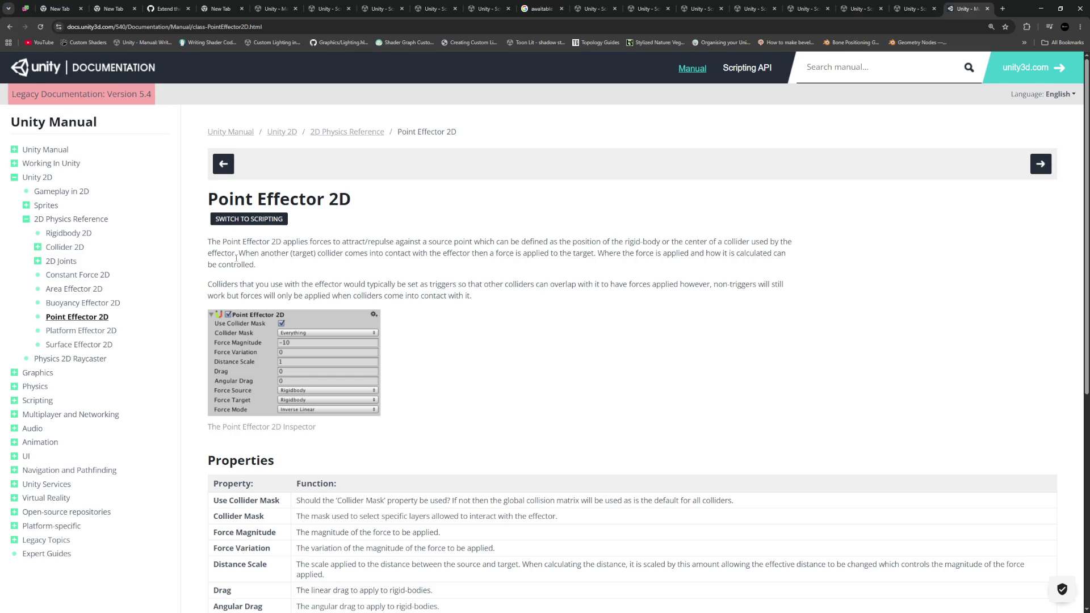
scroll(315, 256, down, 2)
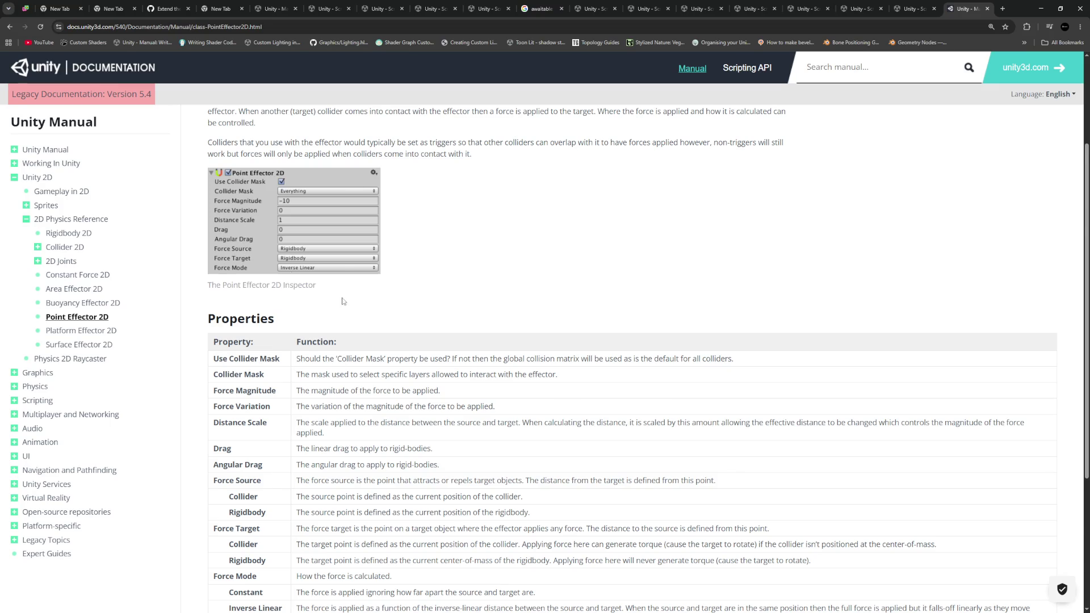
scroll(343, 301, down, 2)
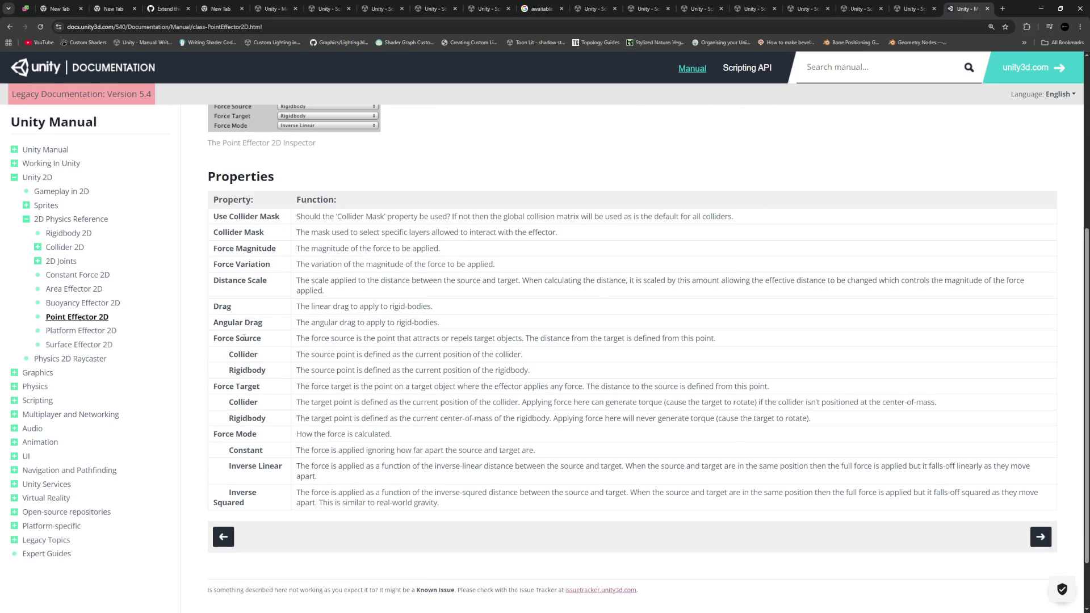
drag(305, 339, 717, 339)
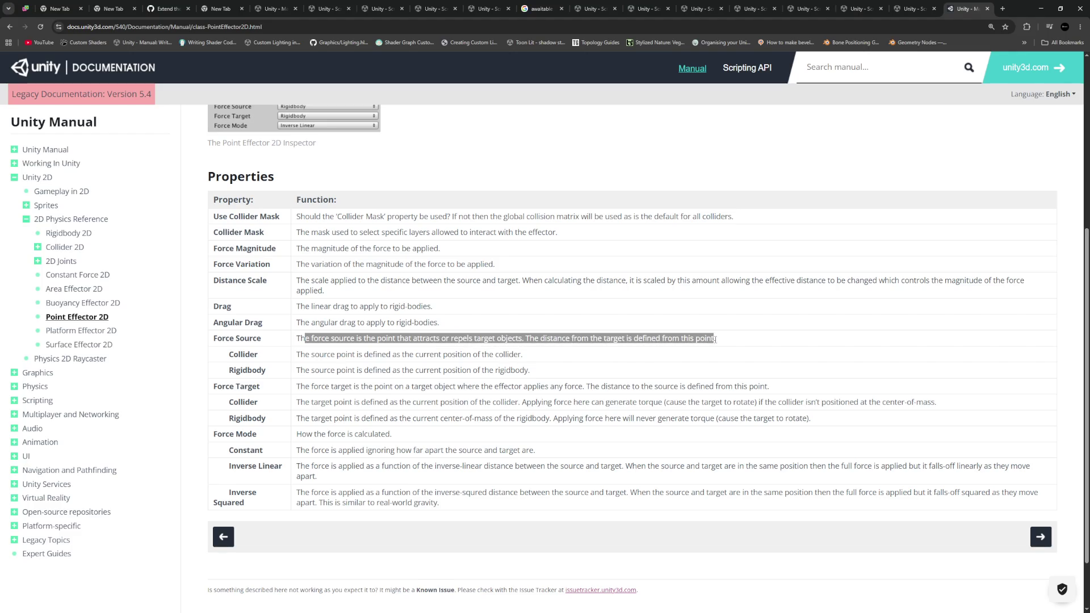
click(332, 339)
mouse_move(303, 353)
mouse_down()
mouse_move(471, 354)
mouse_move(575, 372)
mouse_move(285, 350)
mouse_move(366, 360)
mouse_up()
mouse_move(539, 352)
mouse_down()
mouse_move(537, 371)
mouse_move(310, 338)
mouse_up()
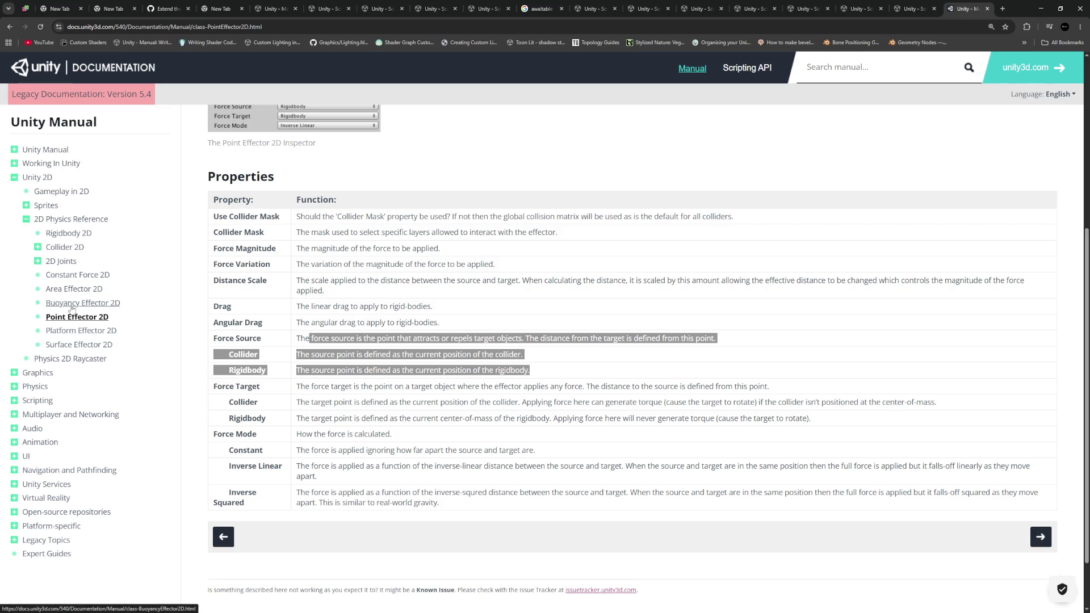
click(80, 276)
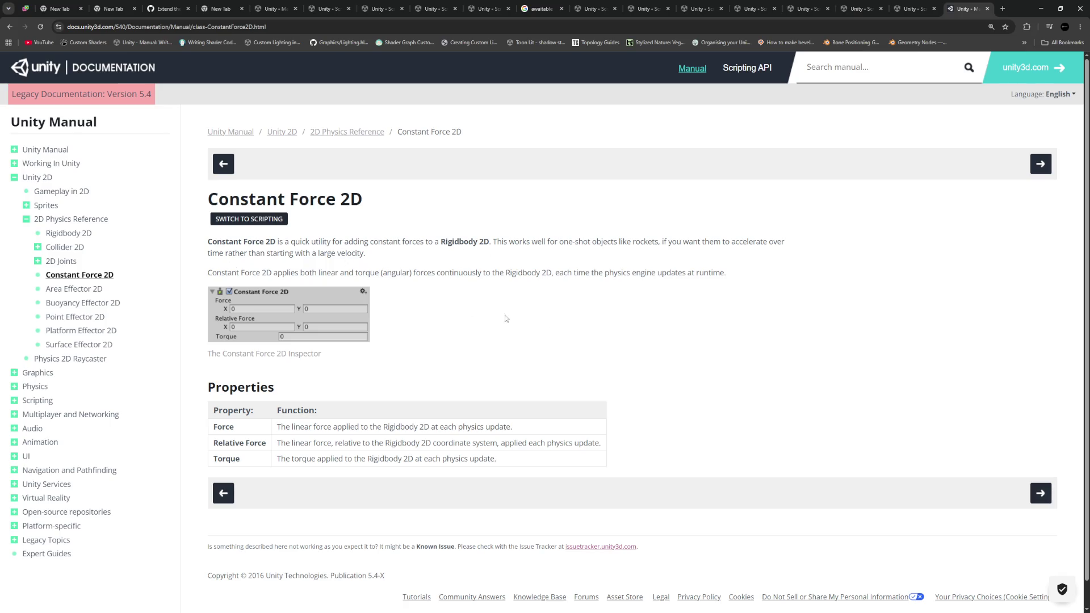
- Look over the Area Effector 2D properties, then return to Point Effector 2D
click(81, 291)
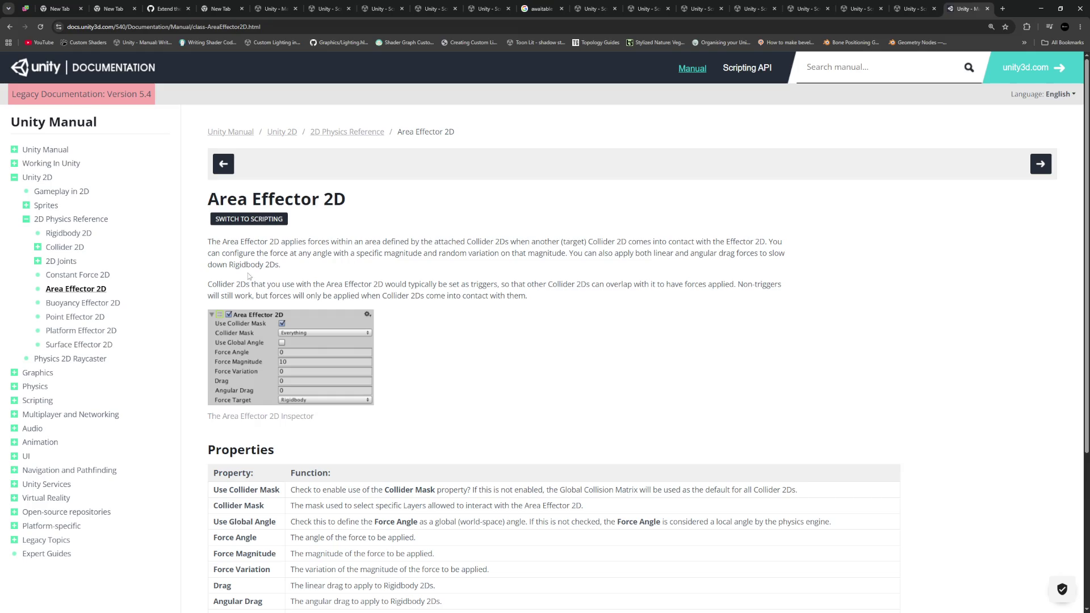
scroll(250, 278, down, 3)
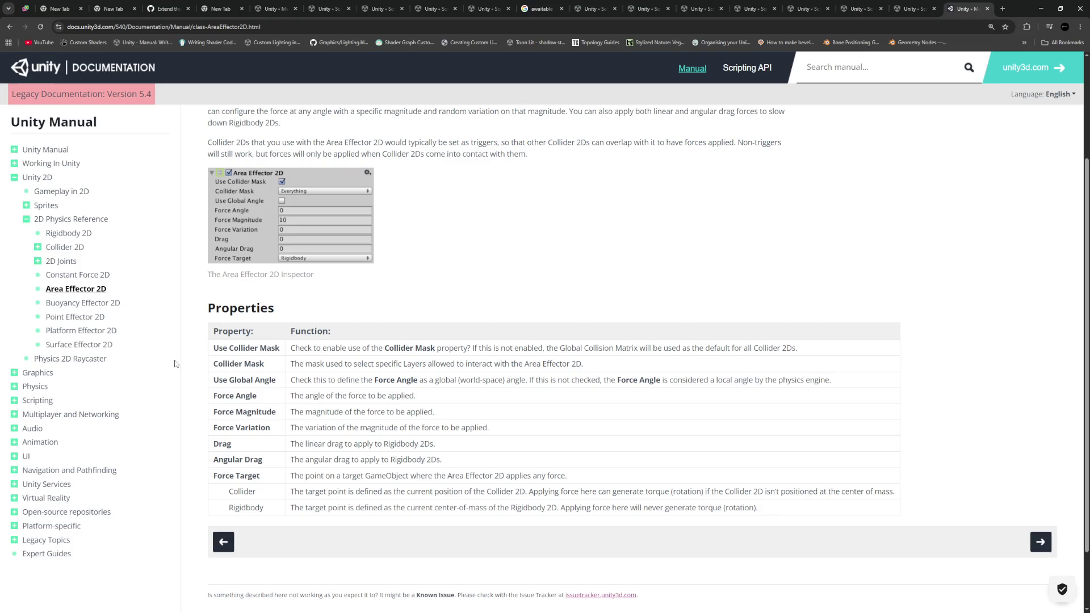
click(75, 317)
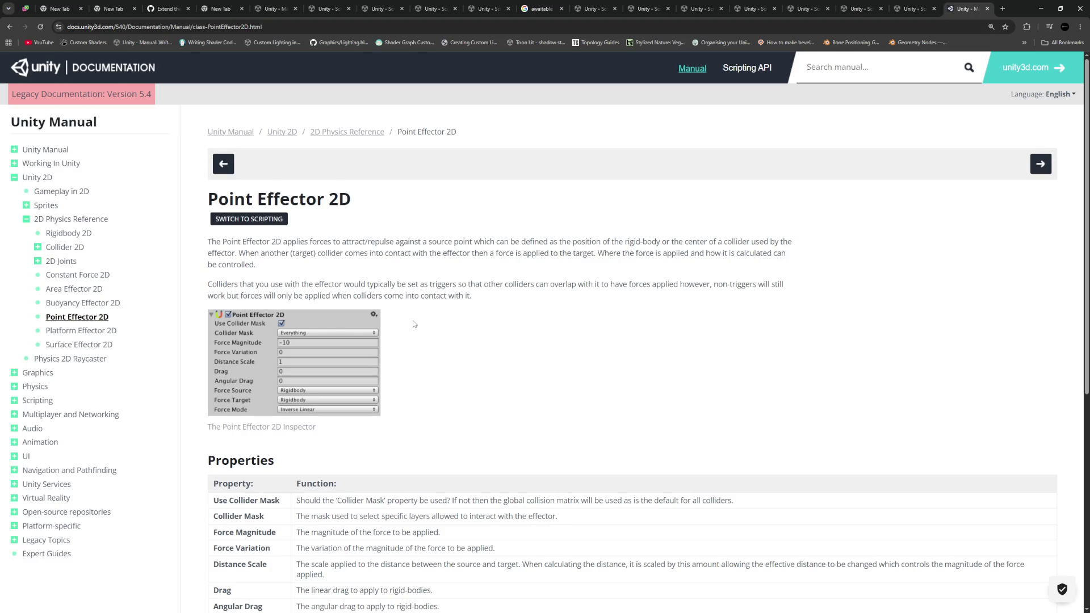
scroll(429, 325, down, 3)
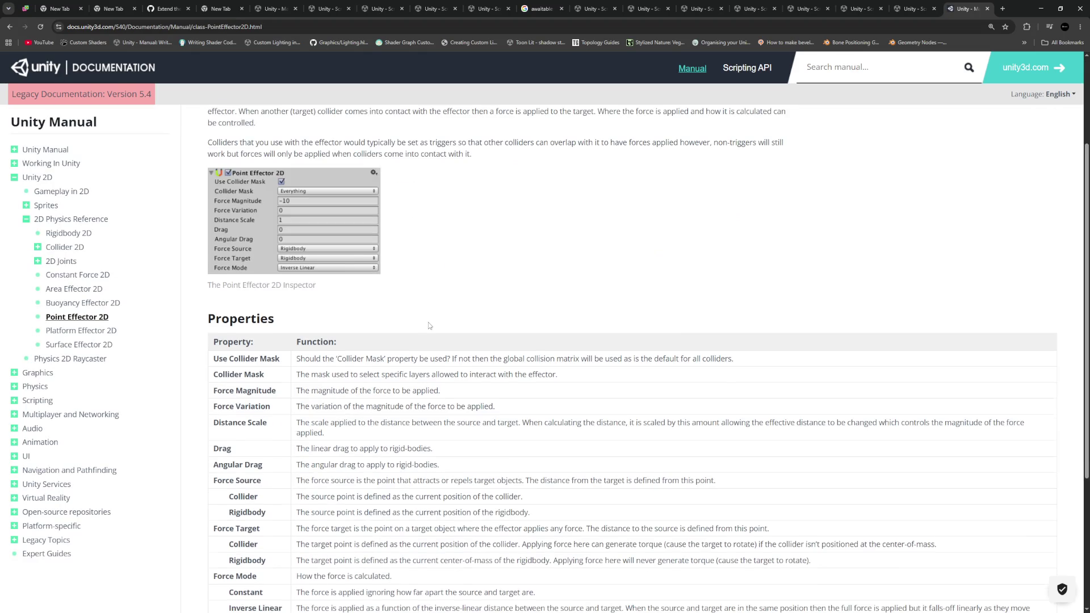
scroll(429, 324, up, 3)
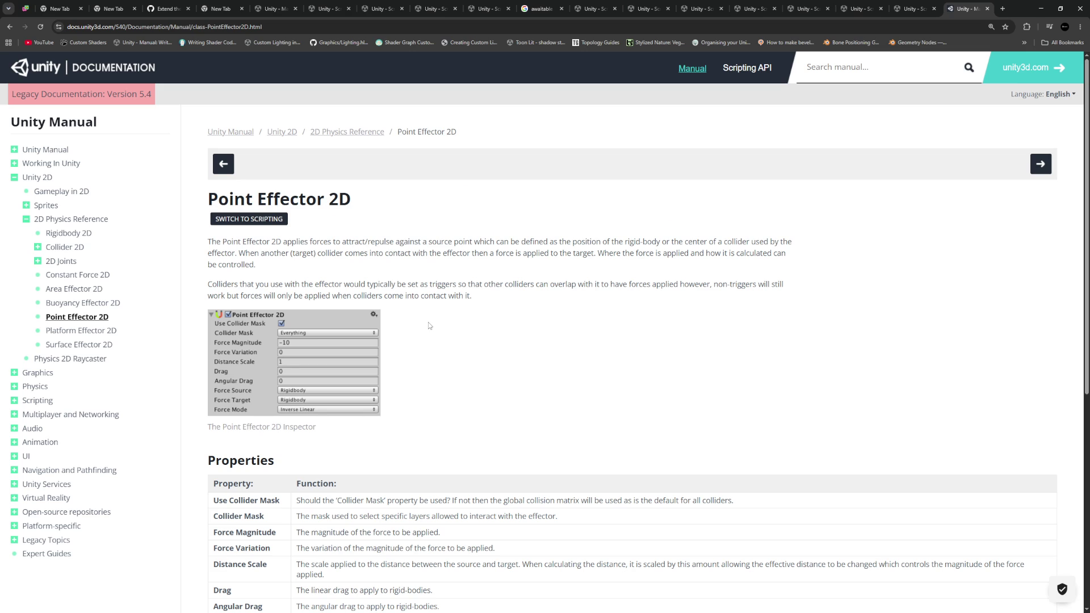
scroll(429, 325, down, 6)
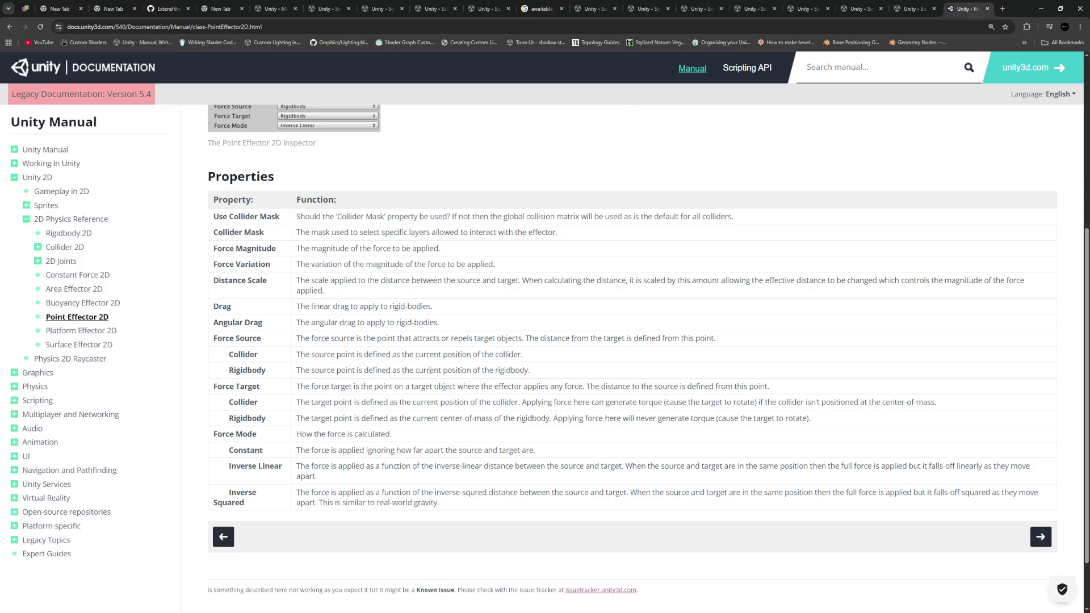
scroll(363, 373, up, 3)
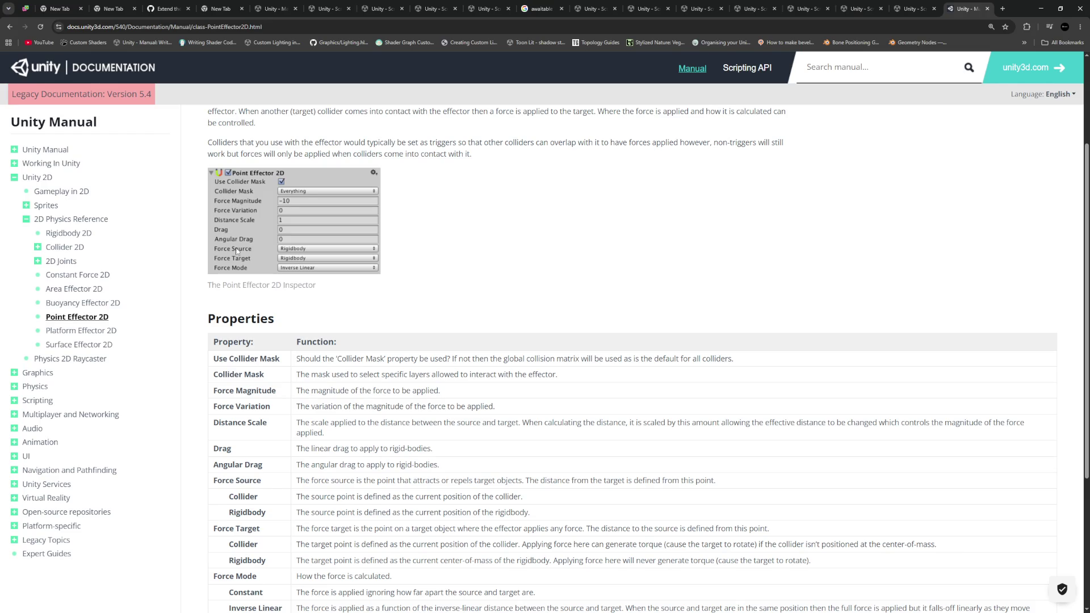
scroll(410, 343, down, 3)
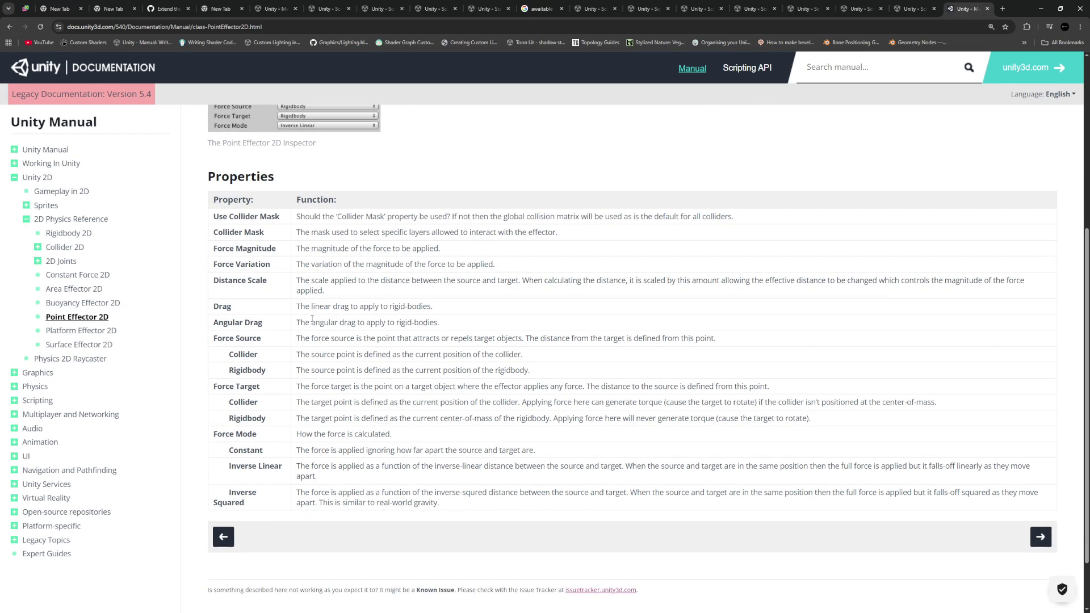
drag(297, 339, 551, 338)
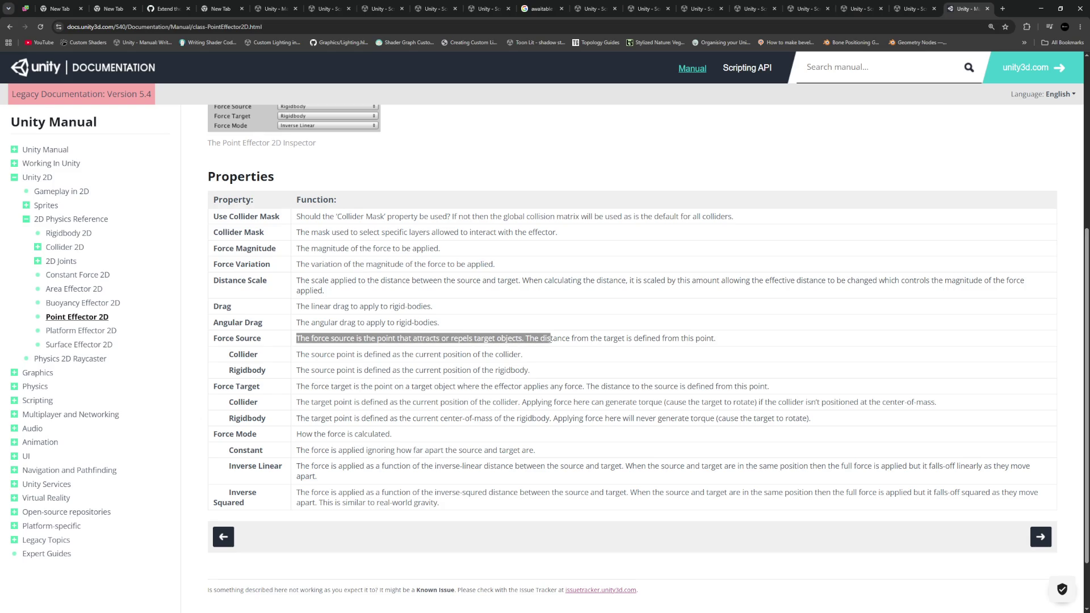
click(551, 338)
scroll(534, 341, up, 5)
scroll(531, 340, down, 3)
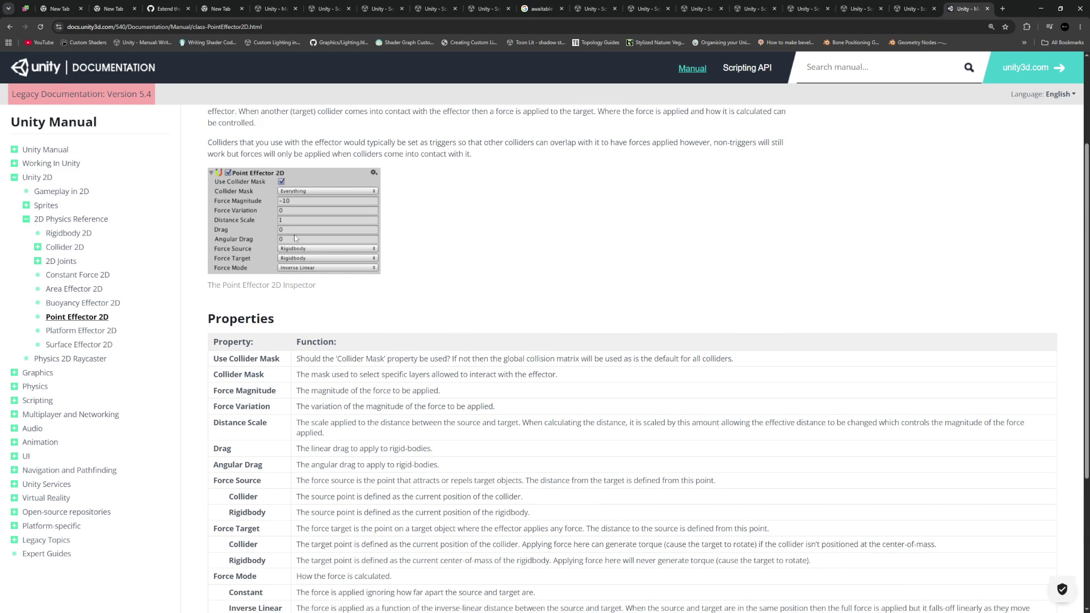
scroll(295, 238, up, 3)
mouse_move(383, 241)
mouse_down()
mouse_move(378, 216)
mouse_move(392, 202)
mouse_move(208, 202)
mouse_up()
- Search 'Point Effector 2D api' in a new tab and open the PointEffector2D scripting reference
key(ctrl+c)
click(1003, 9)
click(421, 27)
key(ctrl+v)
text(api)
key(Return)
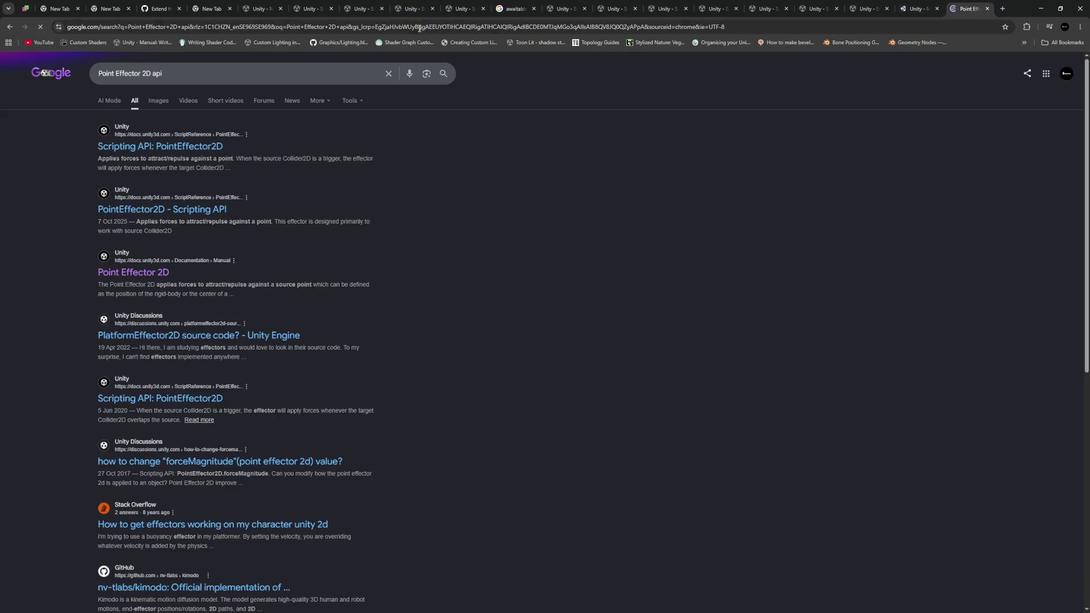
click(192, 152)
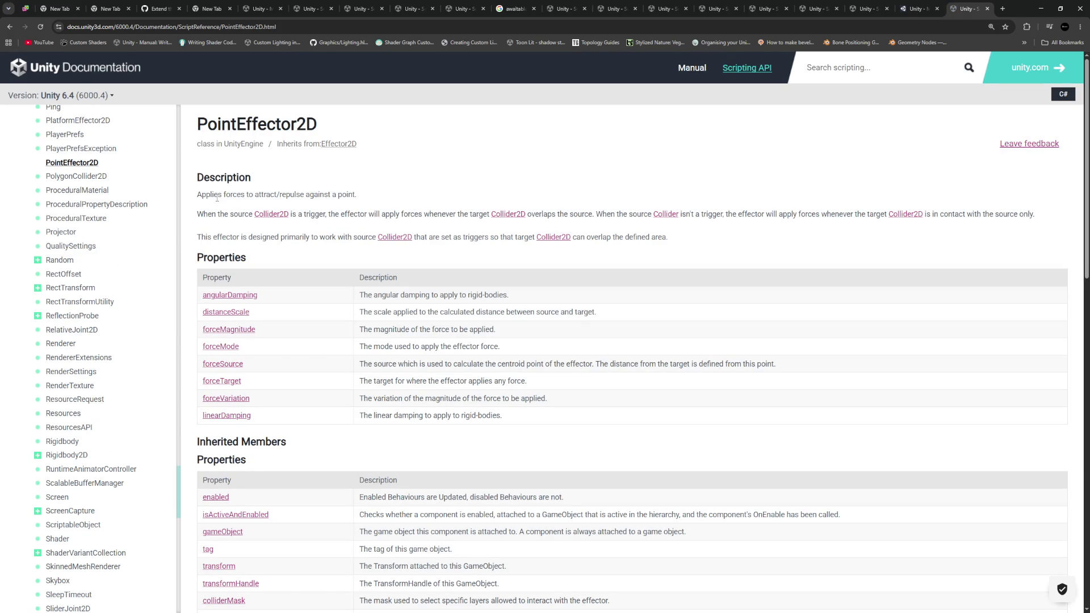
- Read the PointEffector2D notes on trigger and non-trigger colliders and the forceSource description
drag(219, 194, 279, 195)
drag(212, 214, 439, 216)
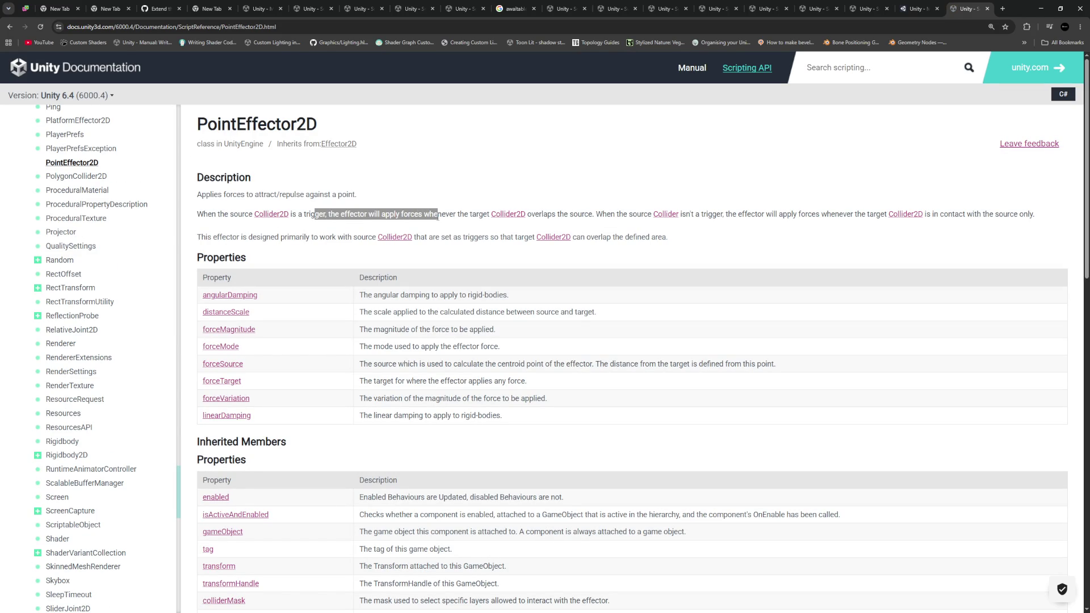
drag(596, 214, 1030, 215)
click(305, 238)
drag(210, 239, 292, 244)
click(311, 249)
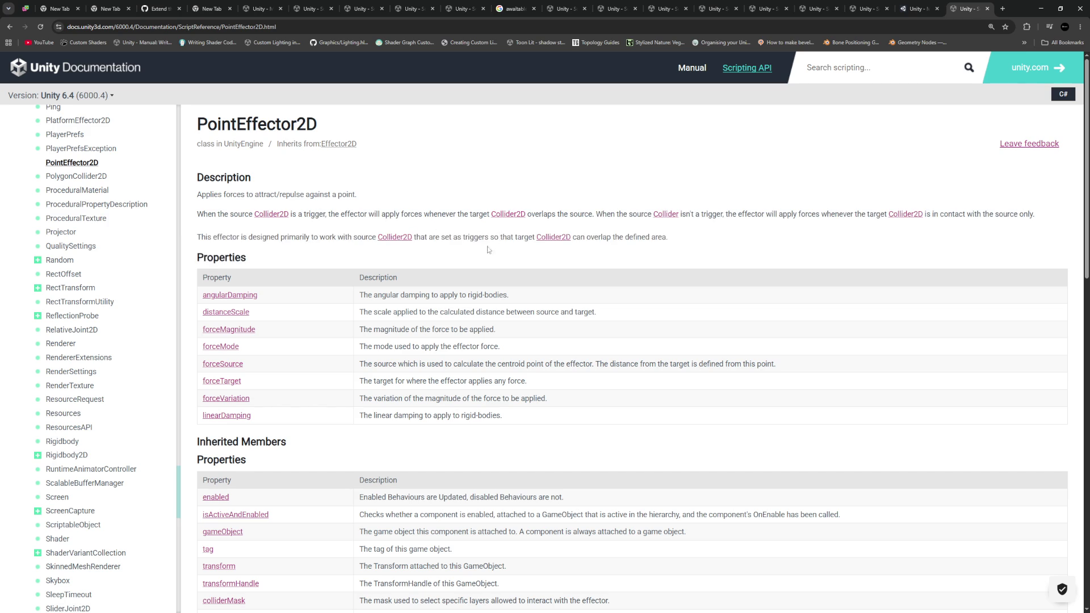
scroll(491, 248, down, 2)
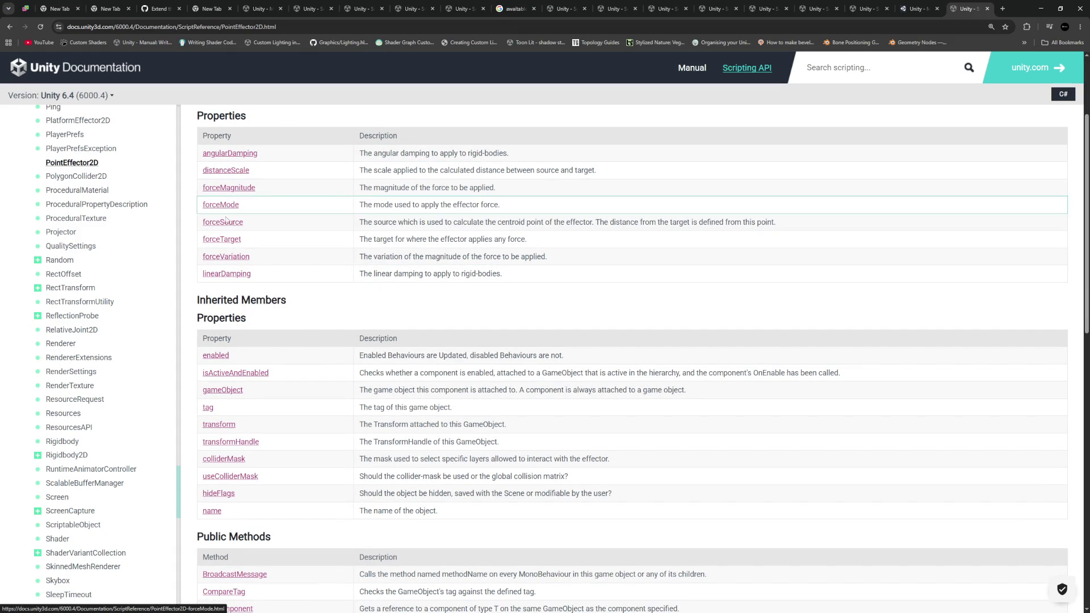
drag(361, 222, 420, 222)
click(490, 222)
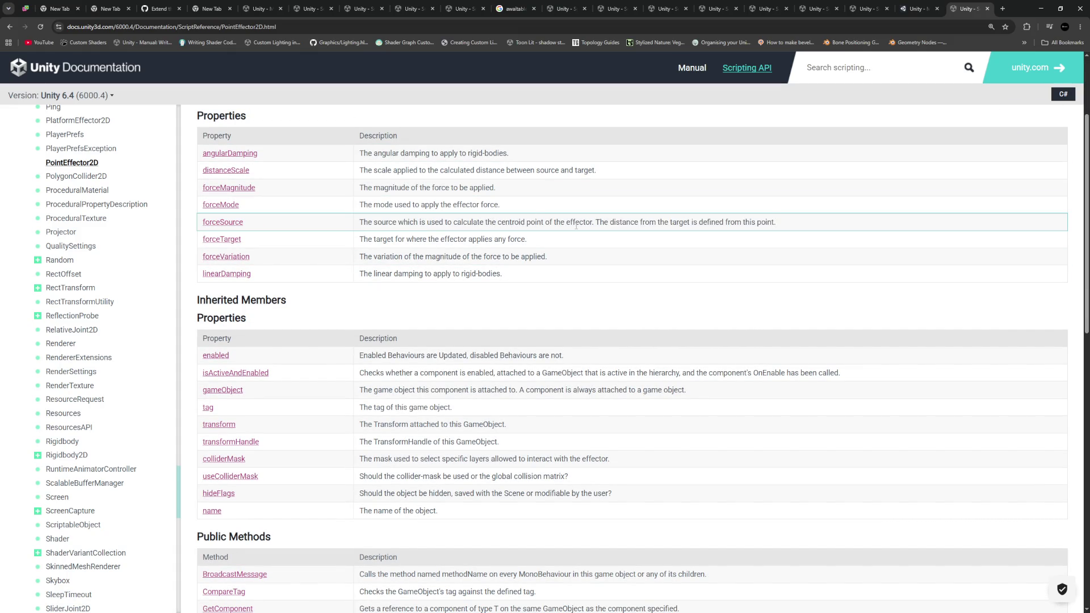
- Follow forceSource through to the EffectorSelection2D enumeration page
click(230, 223)
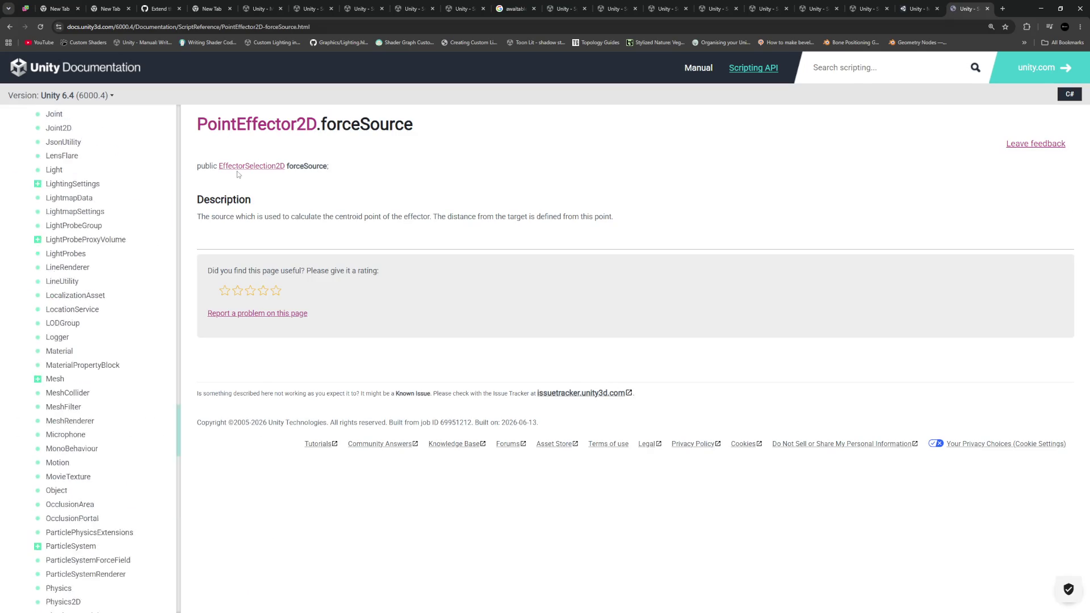
click(256, 166)
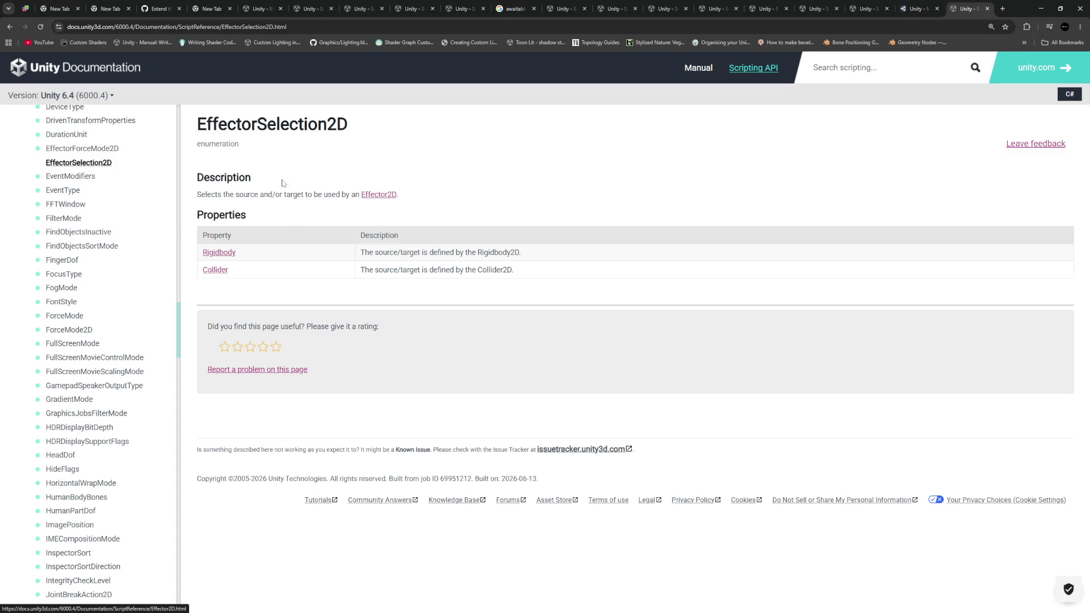
key(alt+Tab)
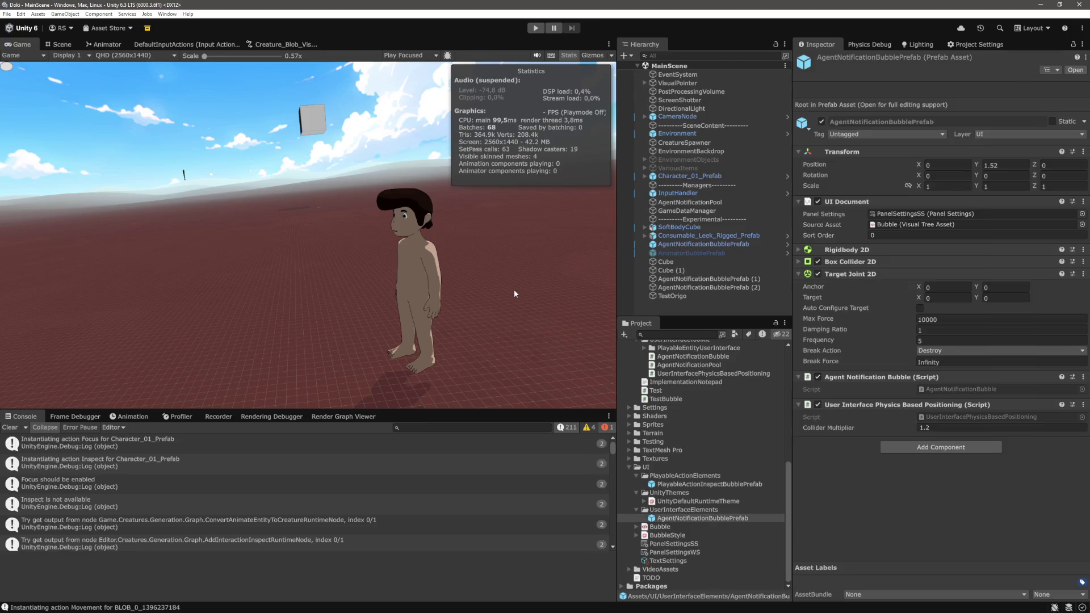
- Deselect the bubble prefab, clear the Console, and return to the browser
click(679, 309)
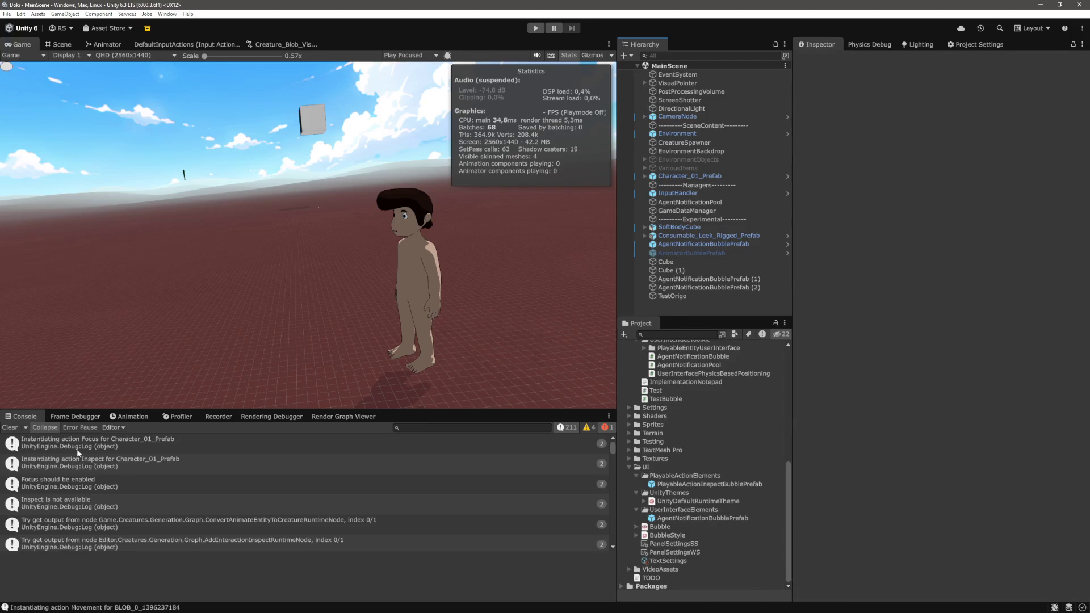
click(9, 427)
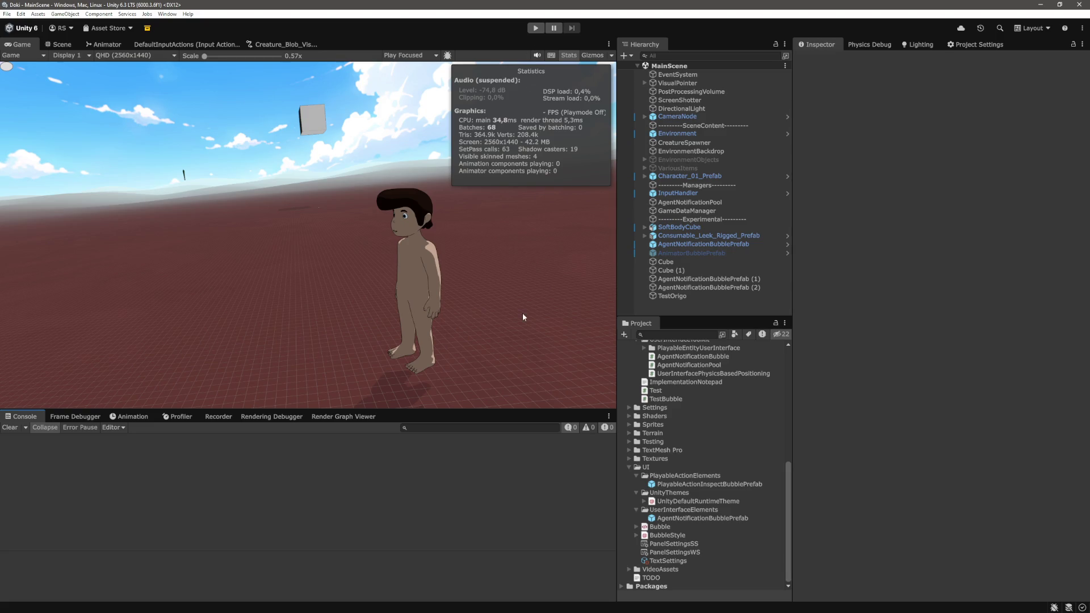
key(alt+Tab)
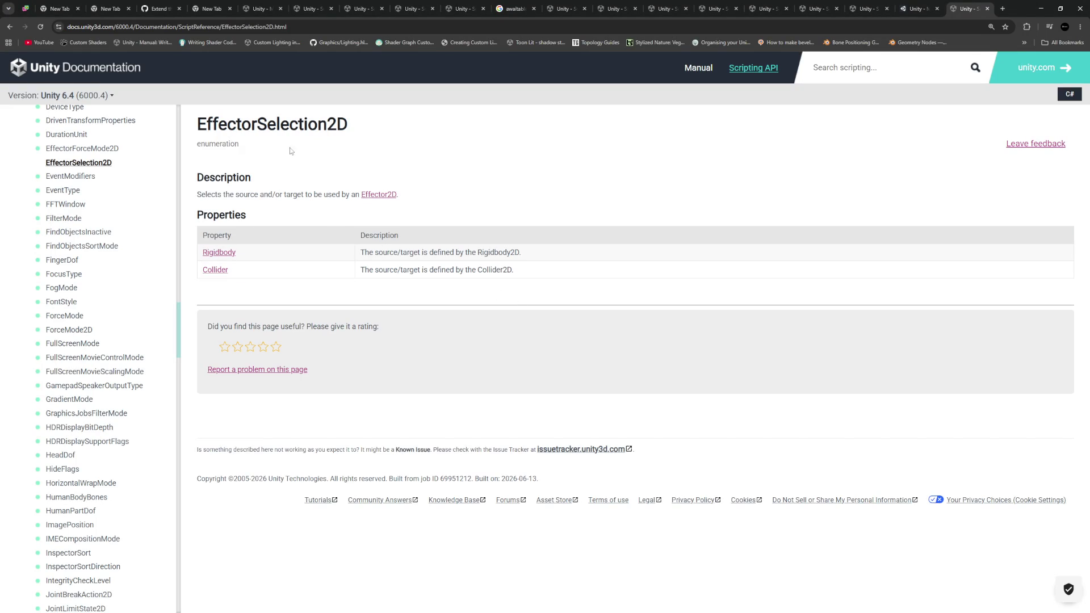
- Go back twice to the PointEffector2D scripting reference page
scroll(97, 232, up, 3)
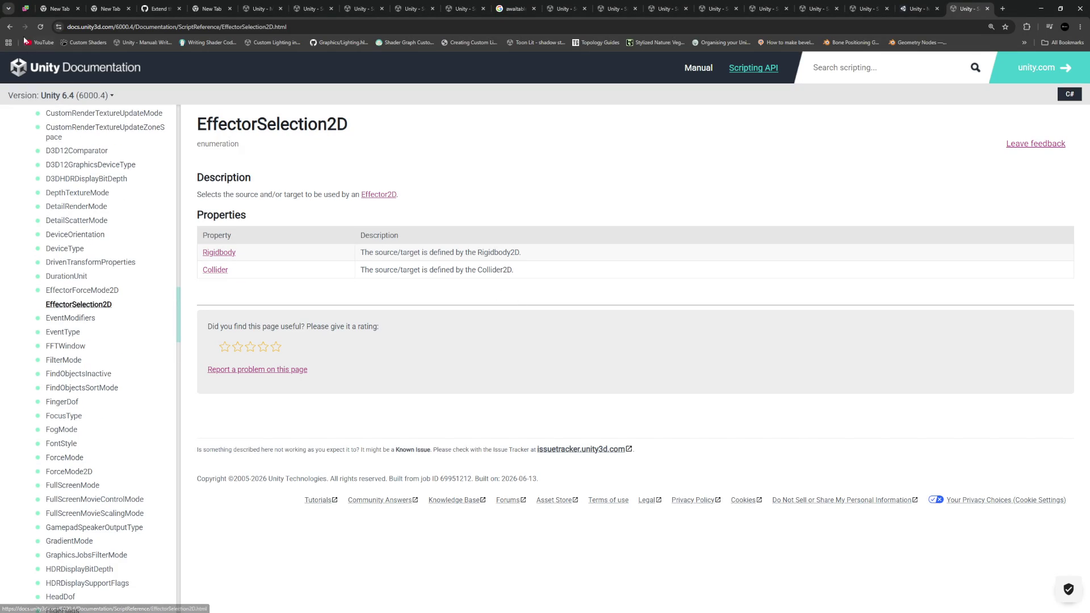
click(9, 27)
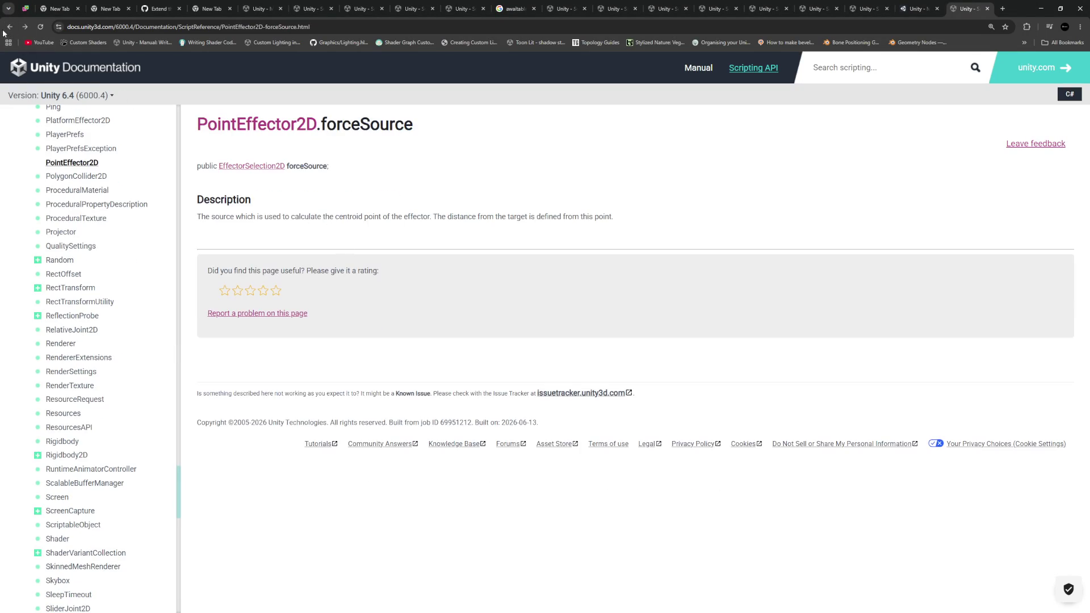
click(10, 26)
drag(317, 124, 199, 126)
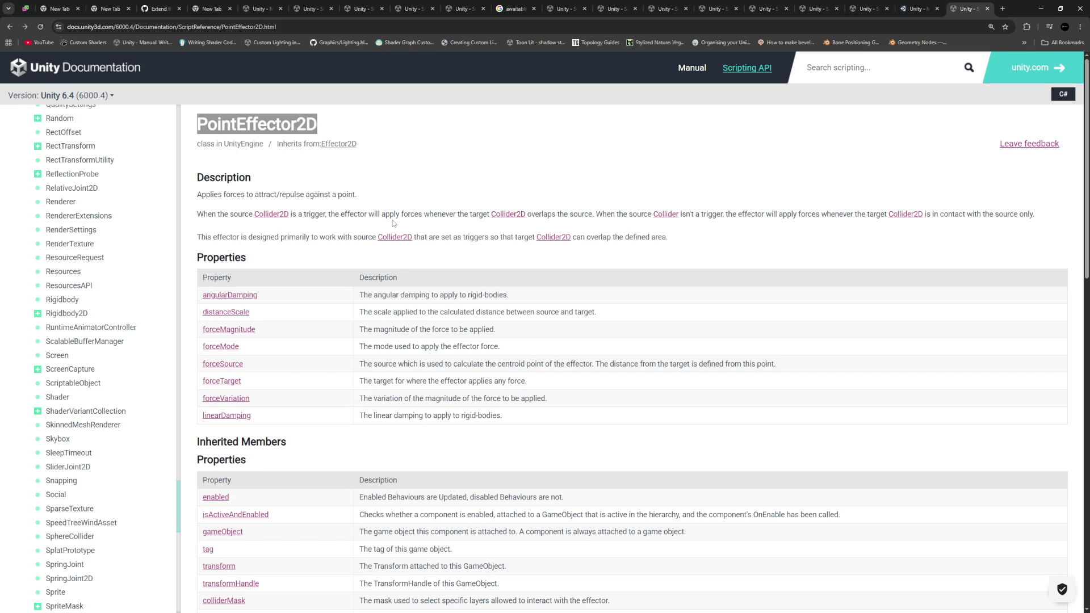
- Read through the PointEffector2D class description and its properties
scroll(386, 312, down, 2)
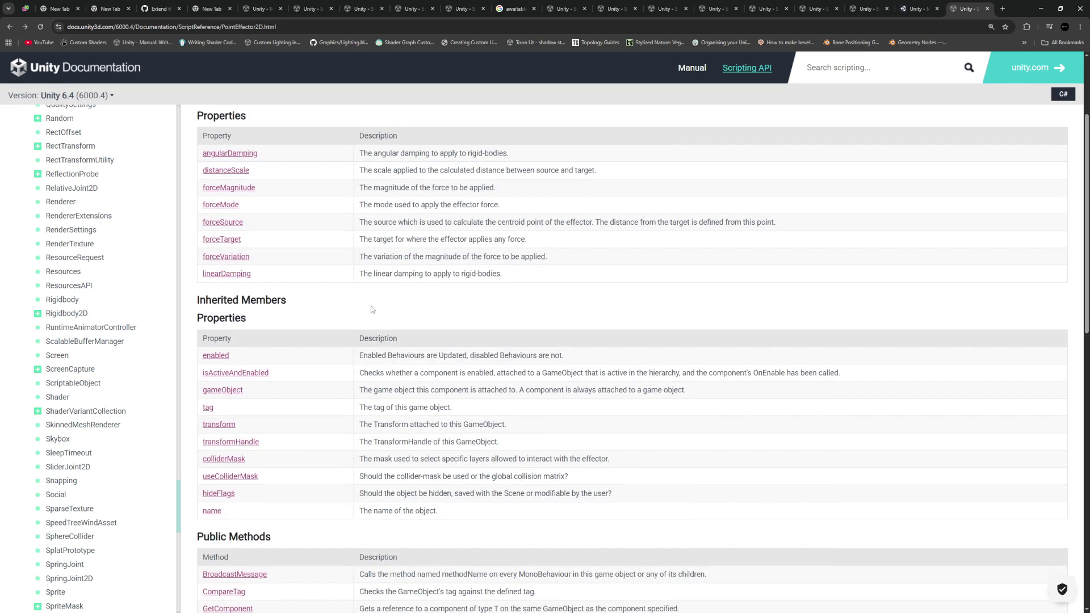
scroll(372, 308, down, 8)
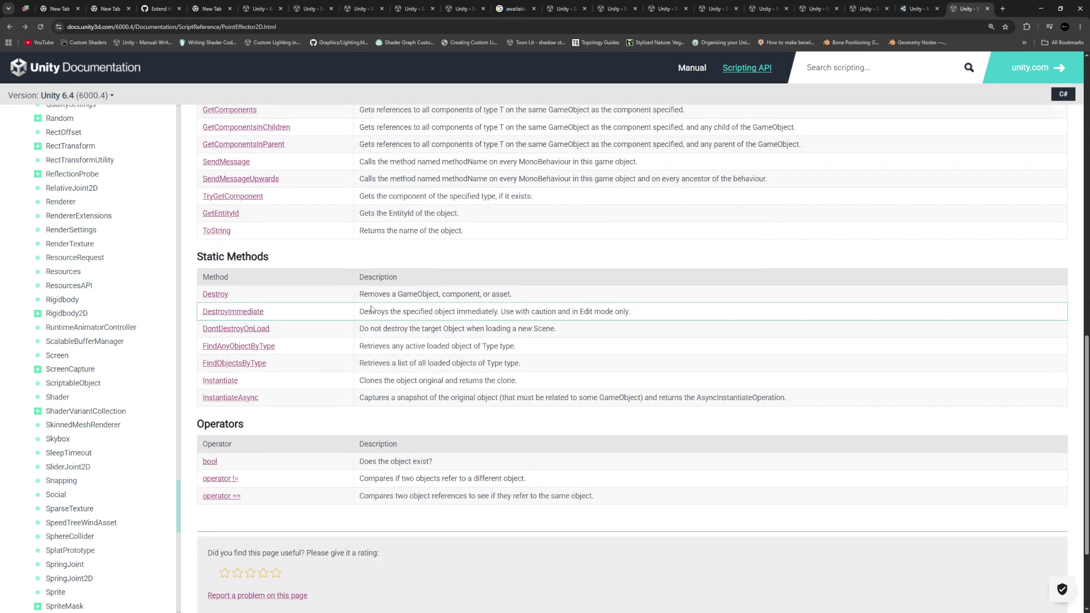
scroll(372, 309, up, 10)
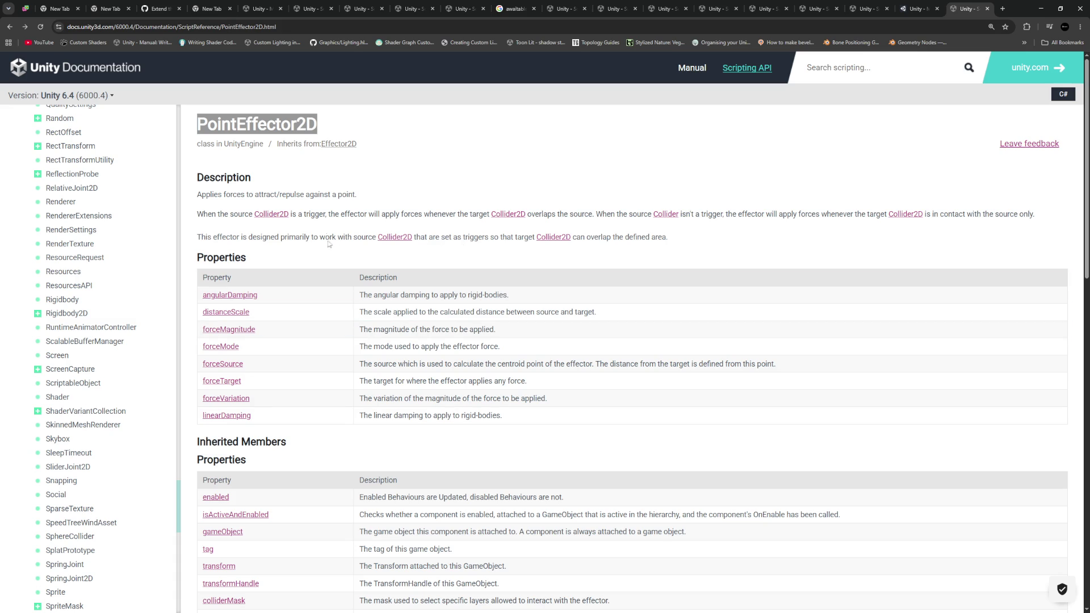
drag(448, 190, 474, 270)
click(461, 230)
drag(414, 180, 381, 241)
click(464, 248)
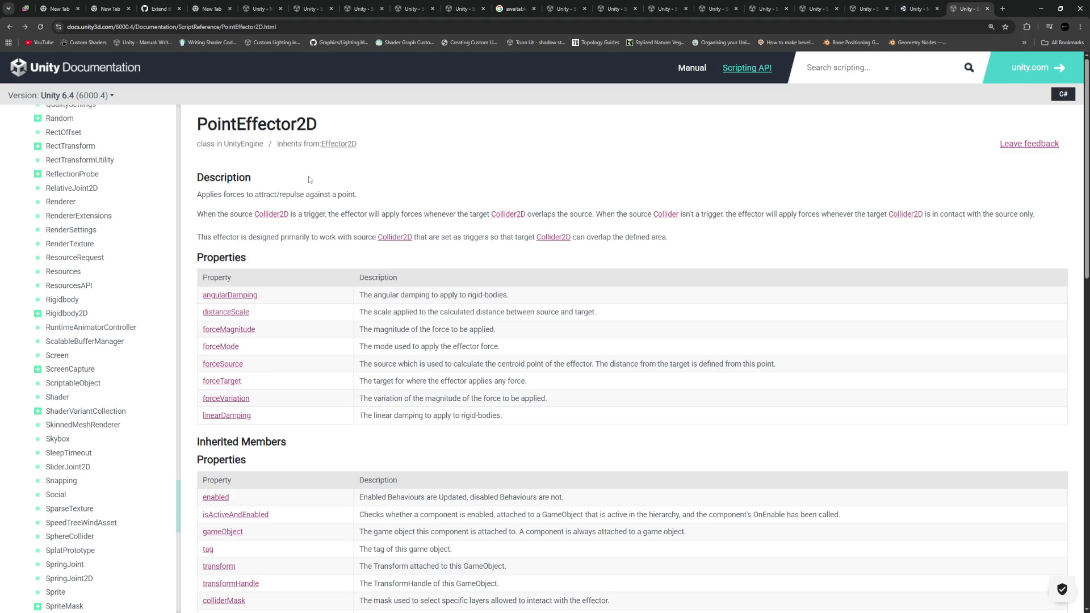
drag(310, 180, 320, 351)
click(314, 202)
mouse_move(193, 190)
mouse_down()
mouse_move(342, 214)
mouse_move(342, 238)
mouse_up()
click(349, 262)
- Switch from Chrome back to the Unity Editor showing MainScene's Game view
key(alt+Tab)
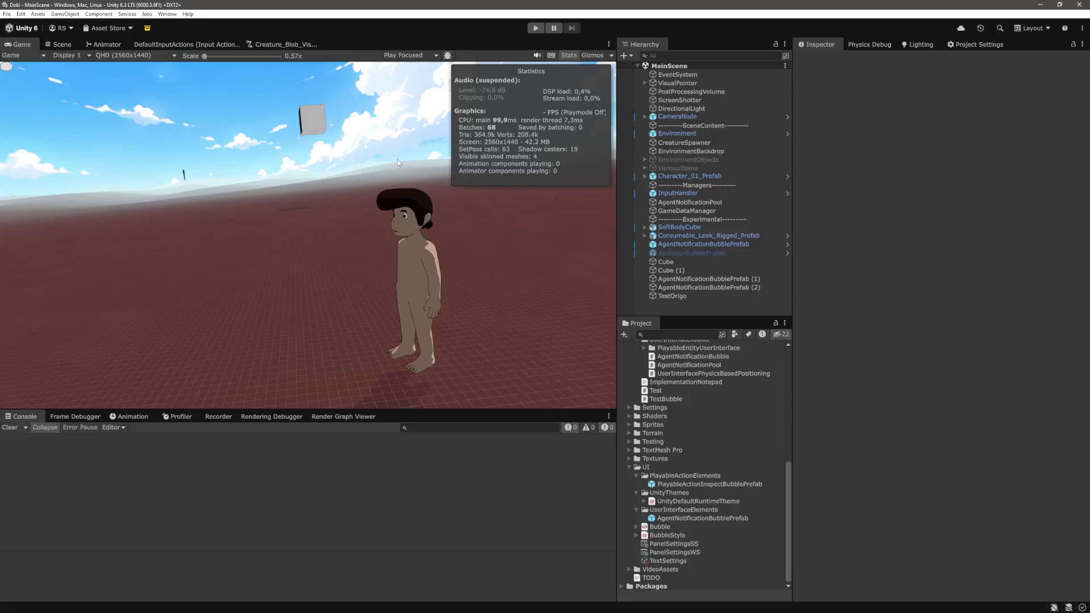